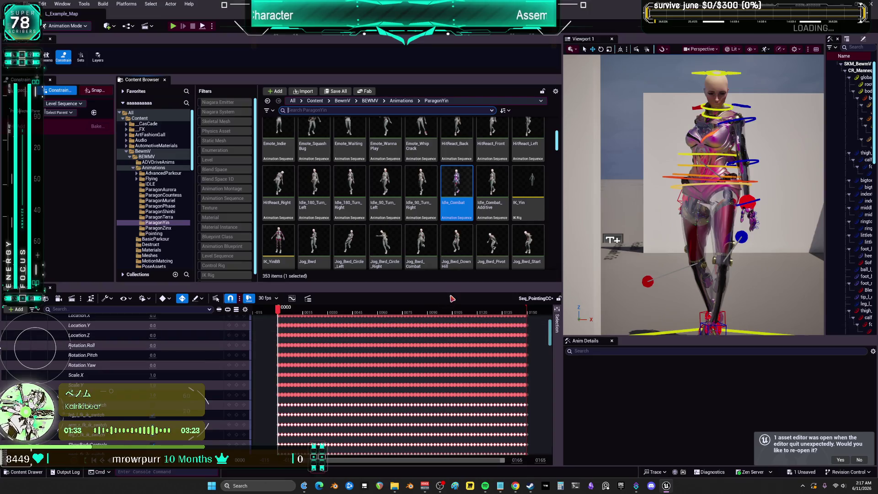
- Delete the control rig track's keys after frame 0, leaving only the frame-0 pose
{"action": "scroll", "coordinate": [534, 327], "scroll_direction": "up", "scroll_amount": 10}
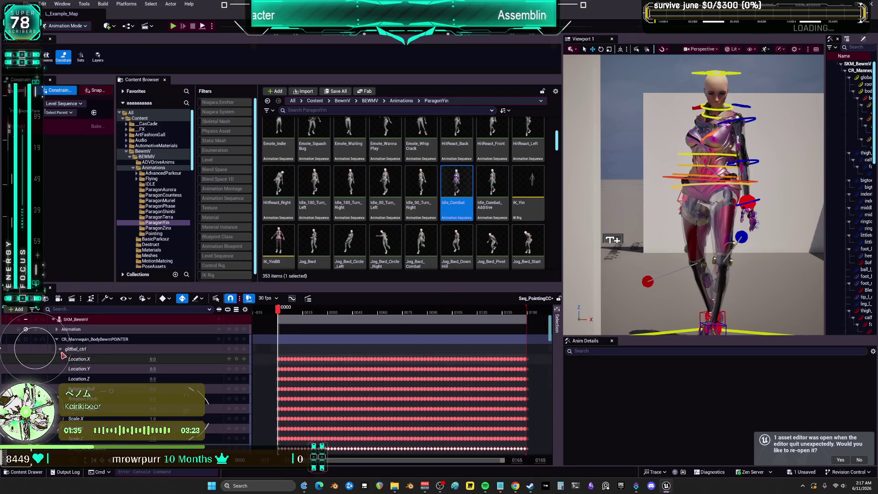
{"action": "left_click", "coordinate": [57, 339]}
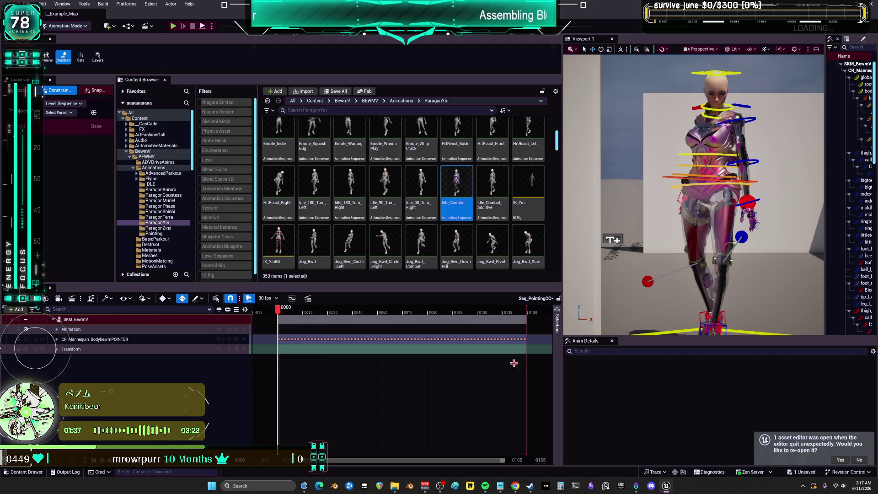
{"action": "mouse_move", "coordinate": [533, 349]}
{"action": "left_mouse_down"}
{"action": "mouse_move", "coordinate": [293, 342]}
{"action": "mouse_move", "coordinate": [282, 333]}
{"action": "left_mouse_up"}
{"action": "key", "text": "Delete"}
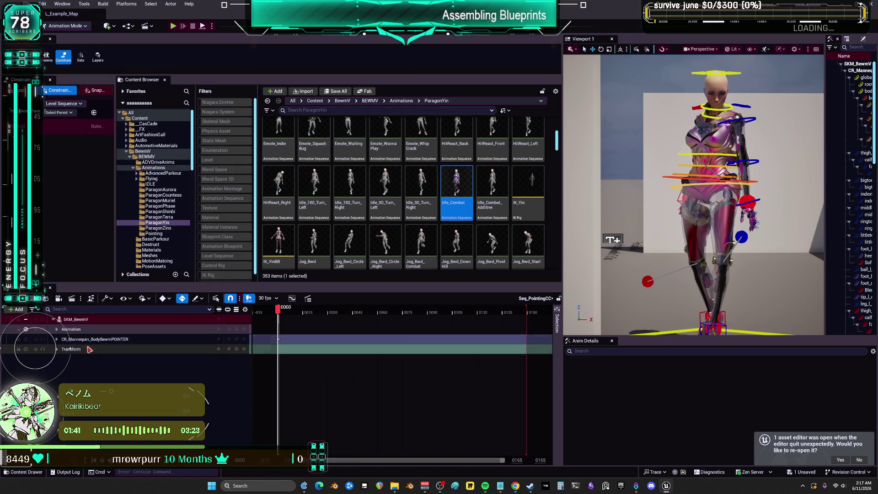
{"action": "left_click", "coordinate": [56, 339]}
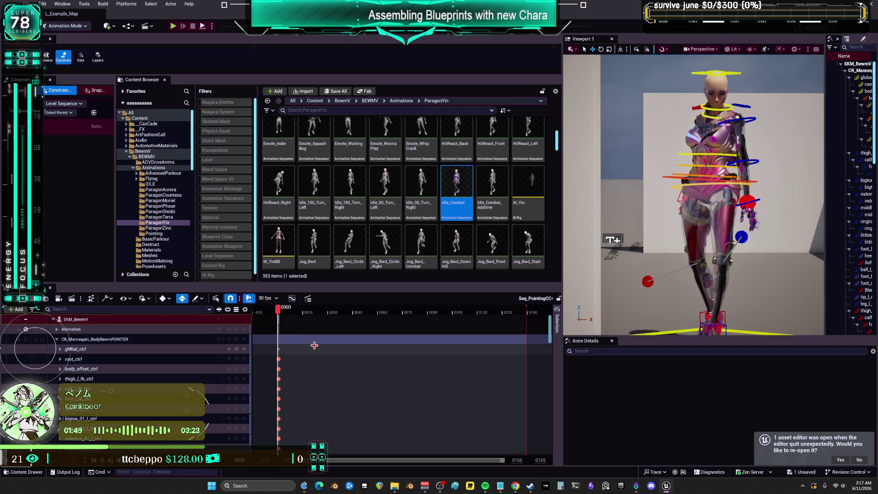
- Open the Pointing folder and preview the AO_Idle_CCSource animation, then close it
{"action": "scroll", "coordinate": [434, 210], "scroll_direction": "up", "scroll_amount": 5}
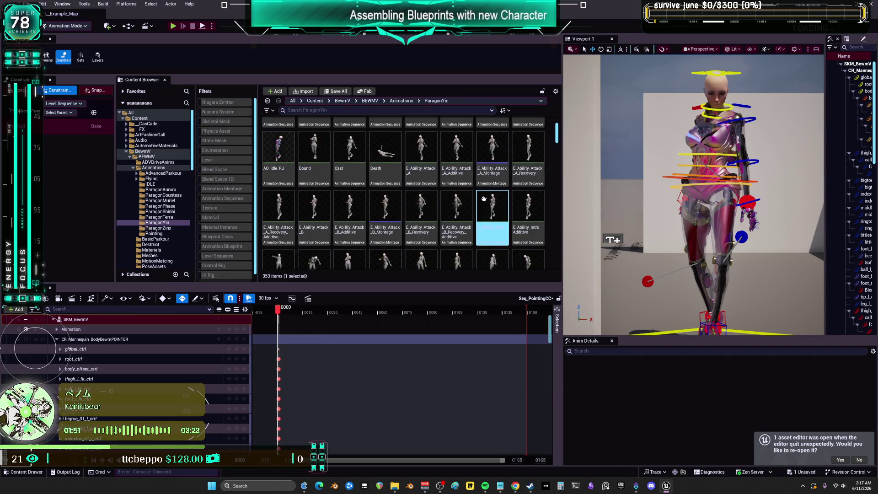
{"action": "scroll", "coordinate": [434, 210], "scroll_direction": "up", "scroll_amount": 1}
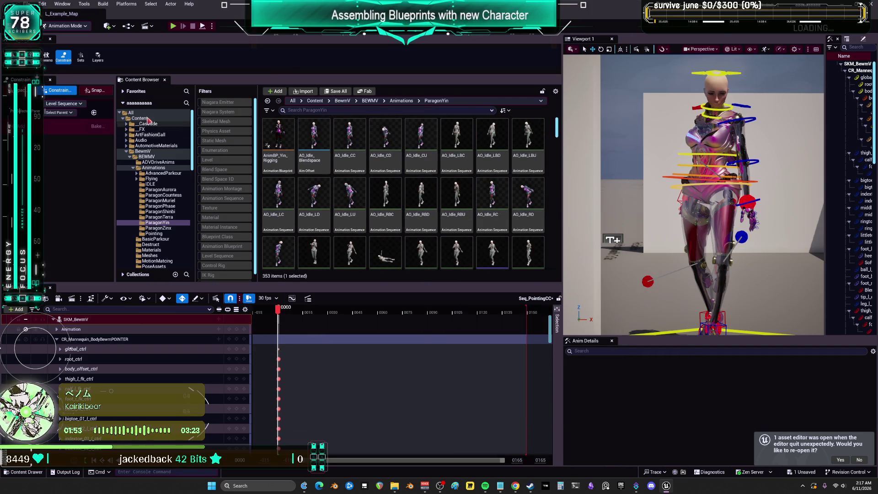
{"action": "left_click", "coordinate": [152, 234]}
{"action": "left_click", "coordinate": [289, 160]}
{"action": "double_click", "coordinate": [291, 162]}
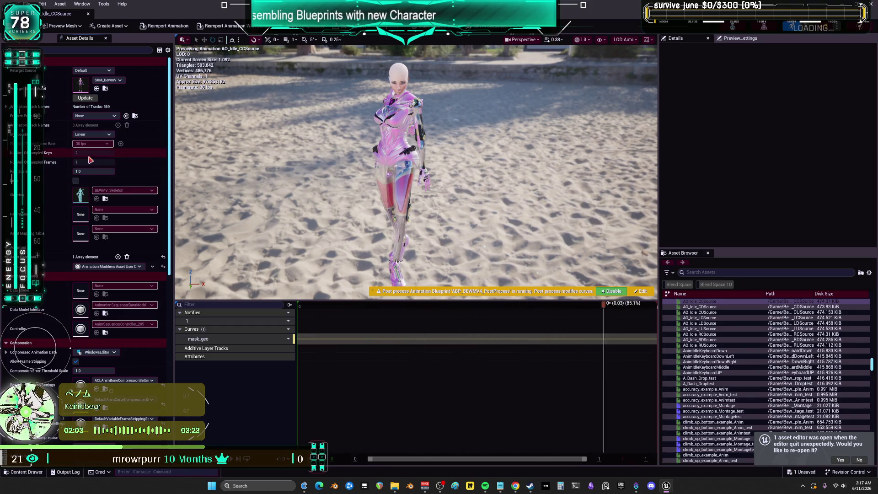
{"action": "left_click", "coordinate": [90, 15]}
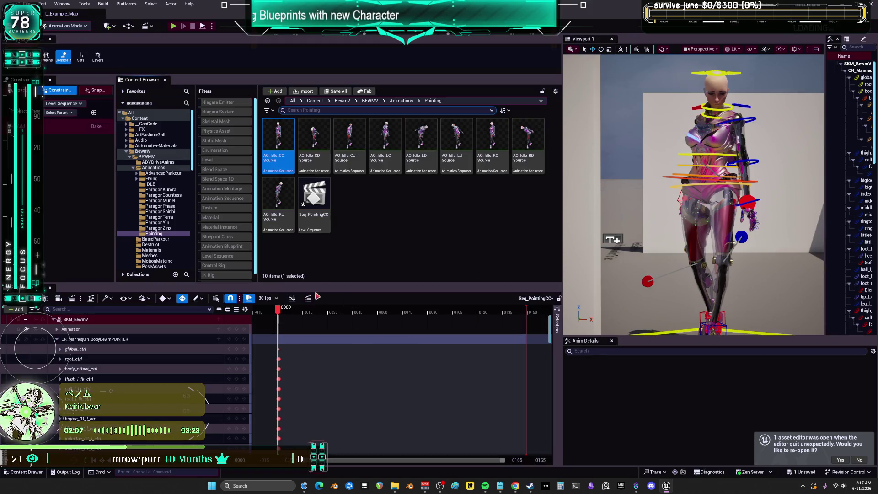
- Enlarge the Sequencer and move the hand_r_ik_ctrl right-hand control sideways
{"action": "left_click_drag", "start_coordinate": [322, 283], "coordinate": [322, 145]}
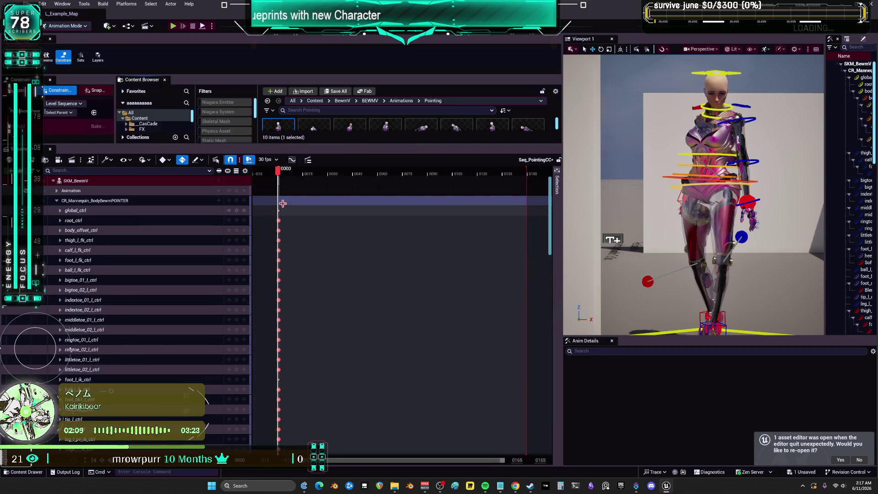
{"action": "scroll", "coordinate": [284, 204], "scroll_direction": "up", "scroll_amount": 3}
{"action": "scroll", "coordinate": [286, 205], "scroll_direction": "up", "scroll_amount": 3}
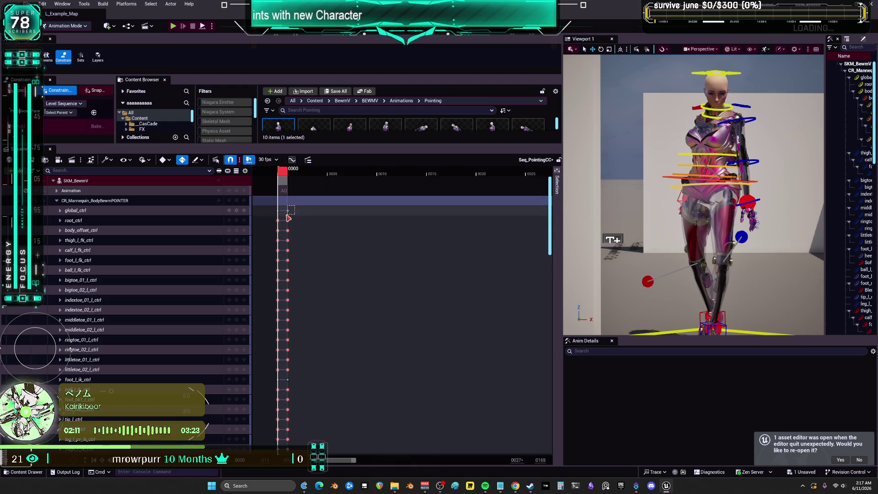
{"action": "left_click", "coordinate": [57, 200]}
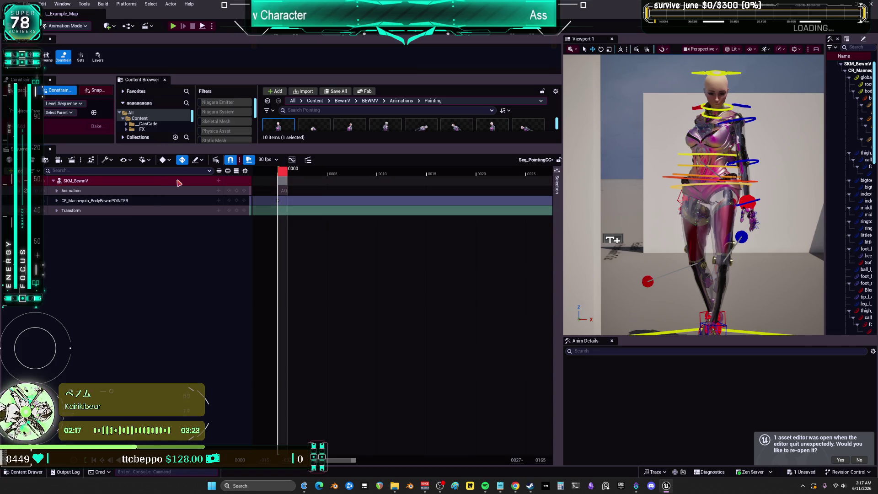
{"action": "left_click", "coordinate": [681, 199]}
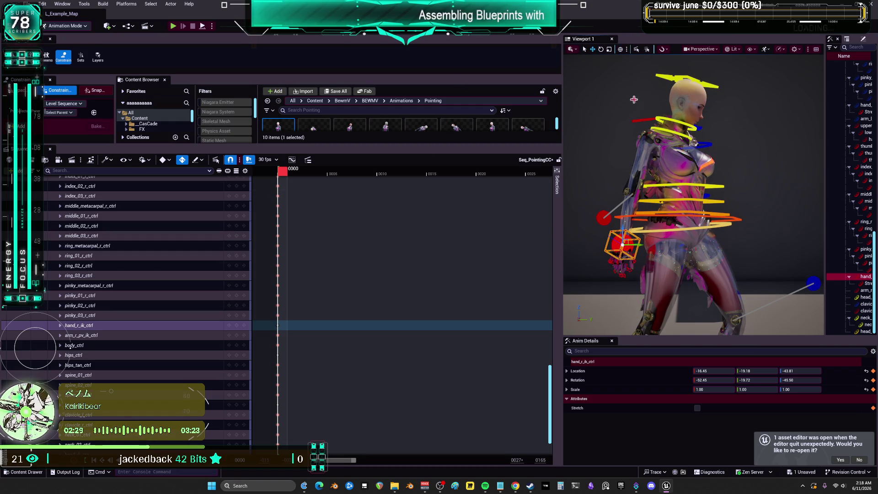
{"action": "mouse_move", "coordinate": [640, 251]}
{"action": "left_mouse_down"}
{"action": "mouse_move", "coordinate": [700, 247]}
{"action": "mouse_move", "coordinate": [752, 217]}
{"action": "left_mouse_up"}
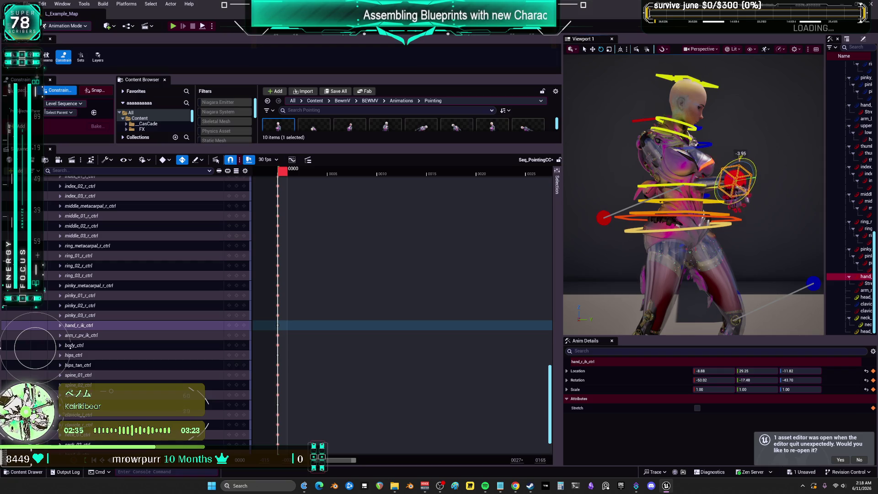
- Drag the arm_r_pv_ik_ctrl pole control sideways, changing its Location X from -45.20 to 13.46
{"action": "mouse_move", "coordinate": [704, 214]}
{"action": "left_mouse_down"}
{"action": "mouse_move", "coordinate": [654, 215]}
{"action": "mouse_move", "coordinate": [704, 213]}
{"action": "mouse_move", "coordinate": [677, 215]}
{"action": "left_mouse_up"}
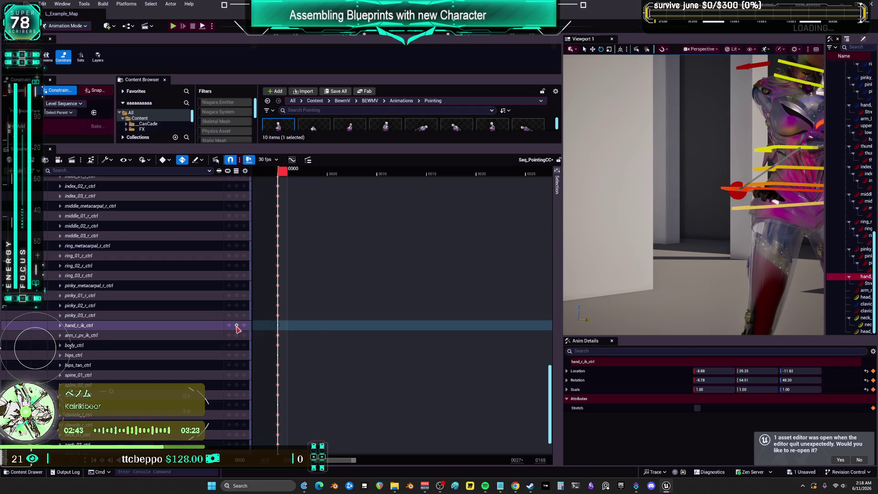
{"action": "left_click", "coordinate": [237, 327]}
{"action": "left_click", "coordinate": [740, 198]}
{"action": "mouse_move", "coordinate": [740, 198]}
{"action": "left_mouse_down"}
{"action": "mouse_move", "coordinate": [704, 200]}
{"action": "mouse_move", "coordinate": [748, 189]}
{"action": "left_mouse_up"}
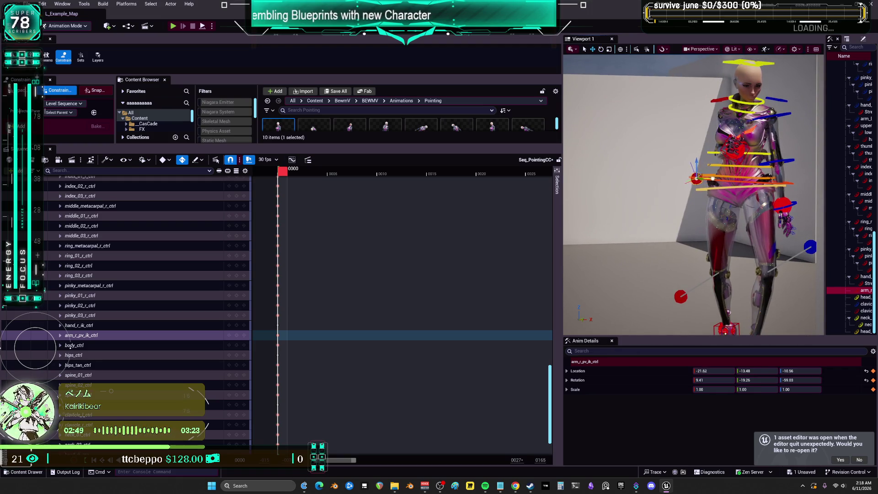
{"action": "scroll", "coordinate": [696, 173], "scroll_direction": "up", "scroll_amount": 5}
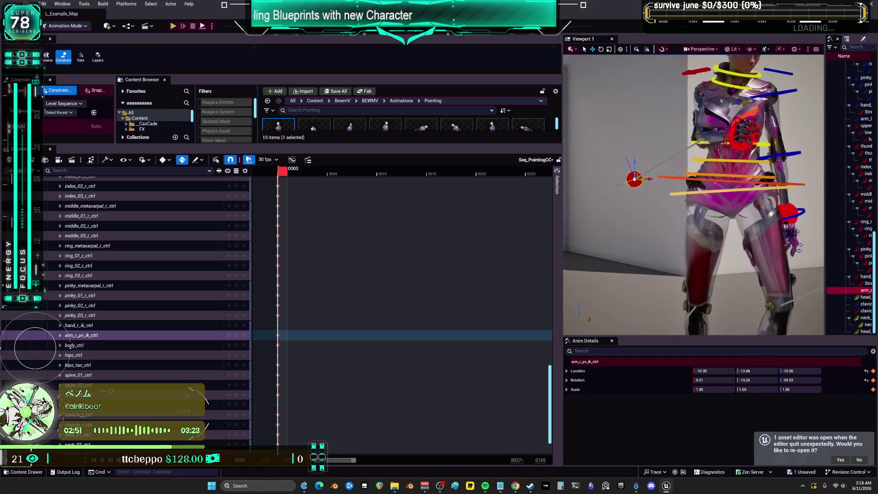
{"action": "mouse_move", "coordinate": [694, 194]}
{"action": "left_mouse_down"}
{"action": "mouse_move", "coordinate": [693, 183]}
{"action": "mouse_move", "coordinate": [677, 197]}
{"action": "mouse_move", "coordinate": [700, 194]}
{"action": "mouse_move", "coordinate": [677, 192]}
{"action": "mouse_move", "coordinate": [699, 192]}
{"action": "mouse_move", "coordinate": [688, 192]}
{"action": "left_mouse_up"}
{"action": "left_click", "coordinate": [715, 50]}
- Widen the viewport field of view, frame SKM_BewmV, and enlarge the 3D viewport
{"action": "left_click_drag", "start_coordinate": [755, 174], "coordinate": [773, 175]}
{"action": "left_click", "coordinate": [751, 98]}
{"action": "key", "text": "f"}
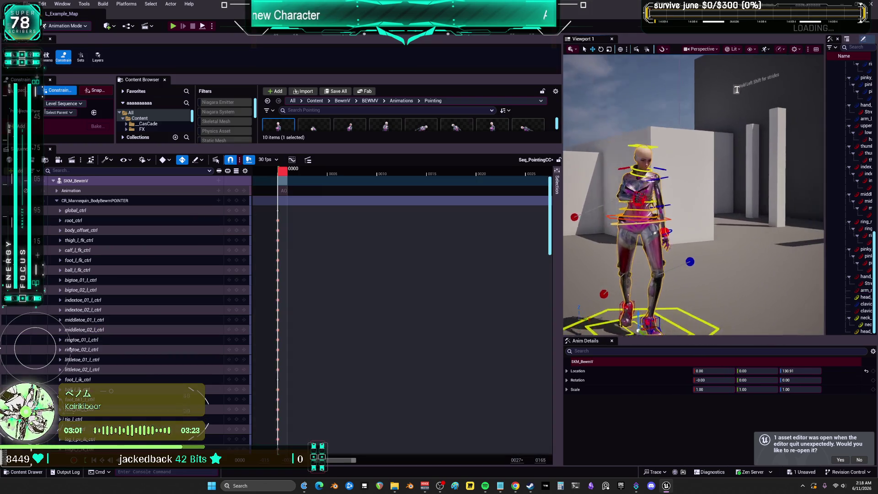
{"action": "left_click_drag", "start_coordinate": [562, 165], "coordinate": [414, 174]}
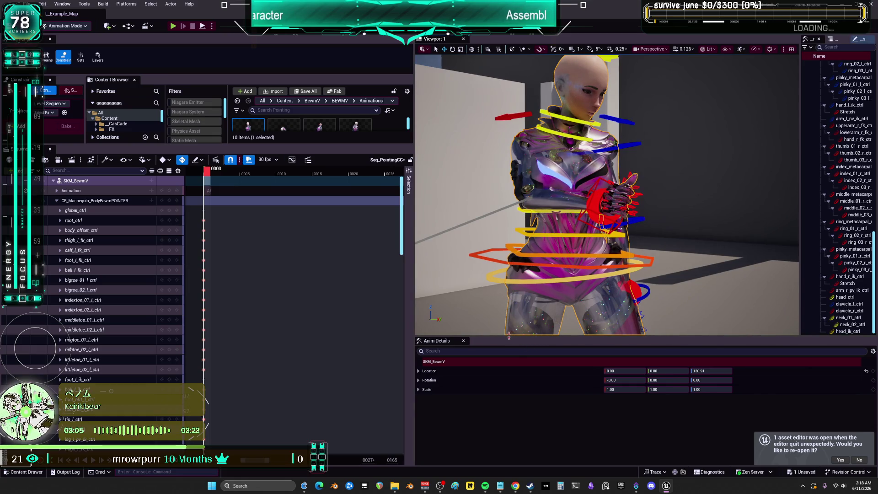
{"action": "left_click_drag", "start_coordinate": [509, 337], "coordinate": [509, 410]}
{"action": "scroll", "coordinate": [497, 243], "scroll_direction": "down", "scroll_amount": 5}
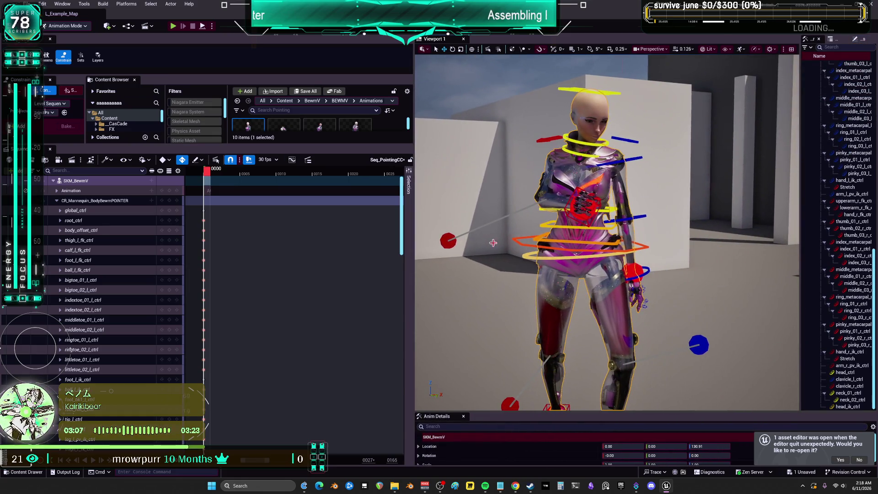
- Push the right arm pole control outward on X and move the right hand forward
{"action": "left_click", "coordinate": [450, 241]}
{"action": "left_click_drag", "start_coordinate": [463, 239], "coordinate": [481, 240]}
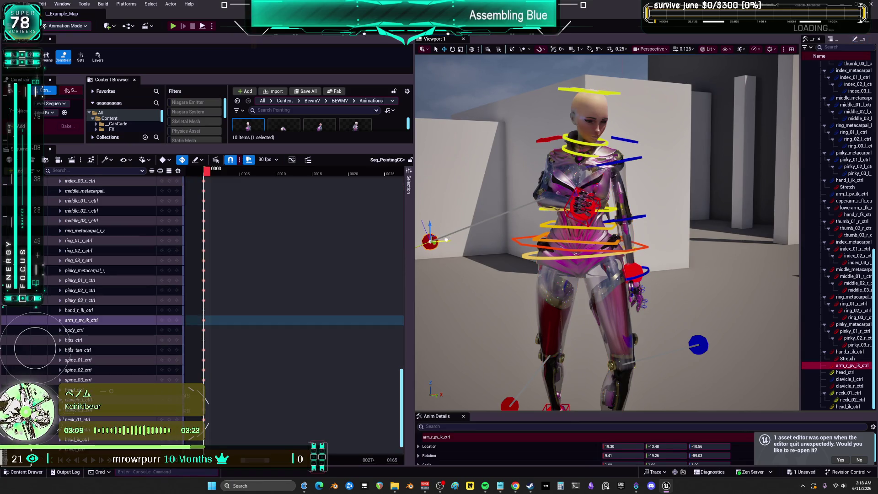
{"action": "key", "text": "f"}
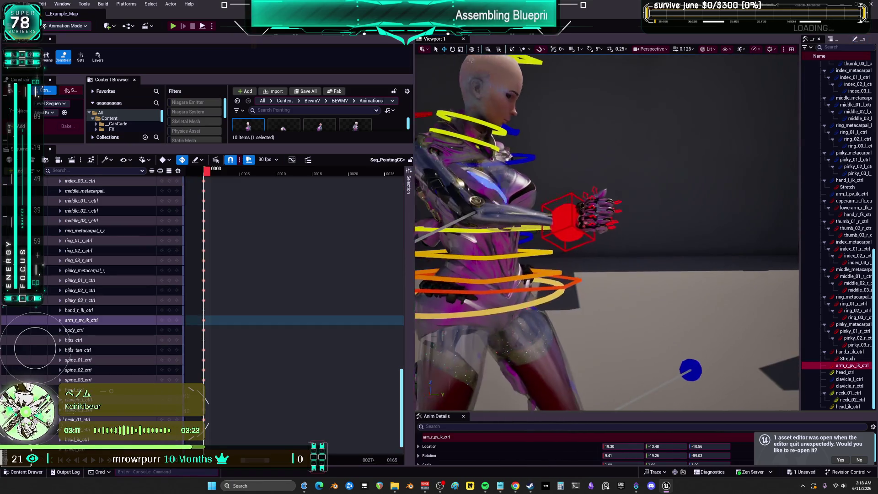
{"action": "scroll", "coordinate": [608, 229], "scroll_direction": "down", "scroll_amount": 3}
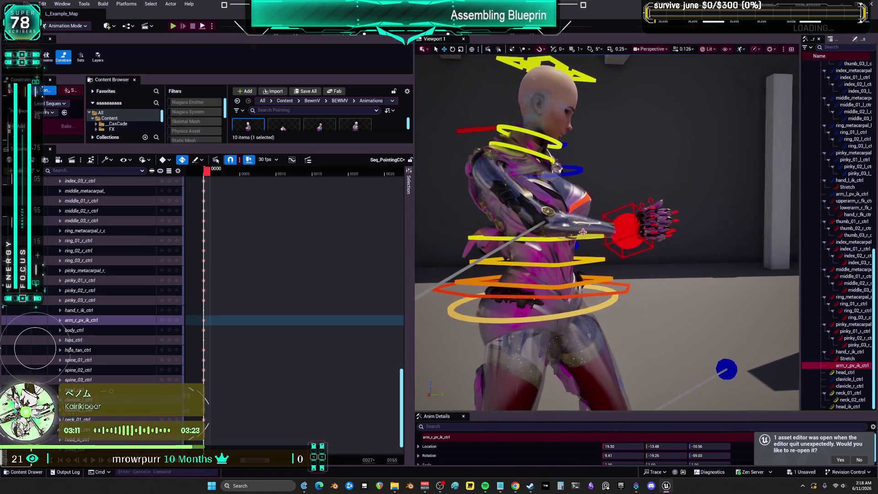
{"action": "left_click", "coordinate": [622, 231]}
{"action": "mouse_move", "coordinate": [622, 231]}
{"action": "left_mouse_down"}
{"action": "mouse_move", "coordinate": [475, 160]}
{"action": "mouse_move", "coordinate": [453, 169]}
{"action": "mouse_move", "coordinate": [494, 172]}
{"action": "left_mouse_up"}
{"action": "mouse_move", "coordinate": [501, 283]}
{"action": "left_mouse_down"}
{"action": "mouse_move", "coordinate": [517, 304]}
{"action": "mouse_move", "coordinate": [546, 299]}
{"action": "mouse_move", "coordinate": [553, 281]}
{"action": "mouse_move", "coordinate": [540, 290]}
{"action": "mouse_move", "coordinate": [631, 300]}
{"action": "mouse_move", "coordinate": [602, 285]}
{"action": "left_mouse_up"}
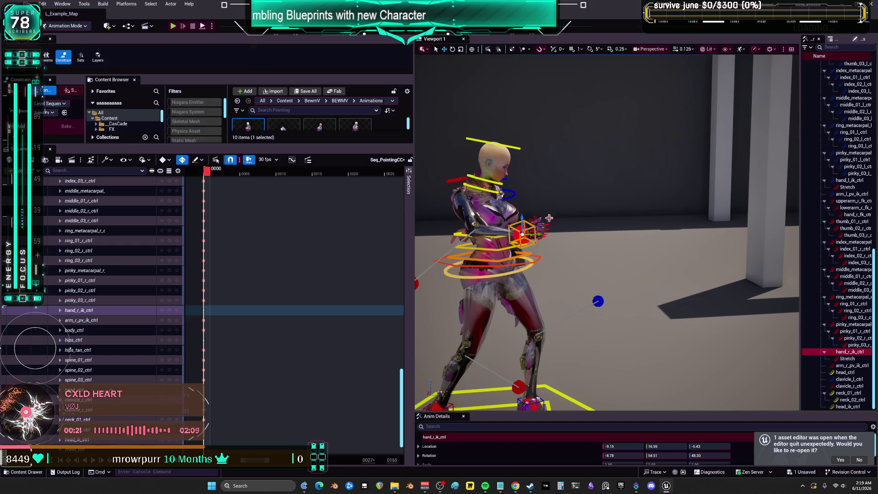
{"action": "mouse_move", "coordinate": [565, 269]}
{"action": "left_mouse_down"}
{"action": "mouse_move", "coordinate": [423, 280]}
{"action": "mouse_move", "coordinate": [561, 279]}
{"action": "mouse_move", "coordinate": [513, 297]}
{"action": "left_mouse_up"}
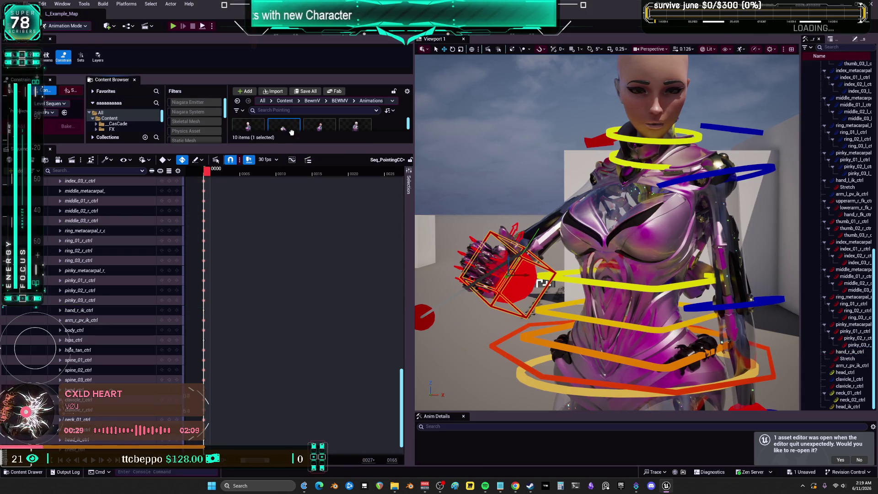
- Enlarge the Content Browser and list the top-level Content folders
{"action": "left_click_drag", "start_coordinate": [285, 147], "coordinate": [284, 316]}
{"action": "left_click", "coordinate": [109, 118]}
{"action": "left_click", "coordinate": [268, 110]}
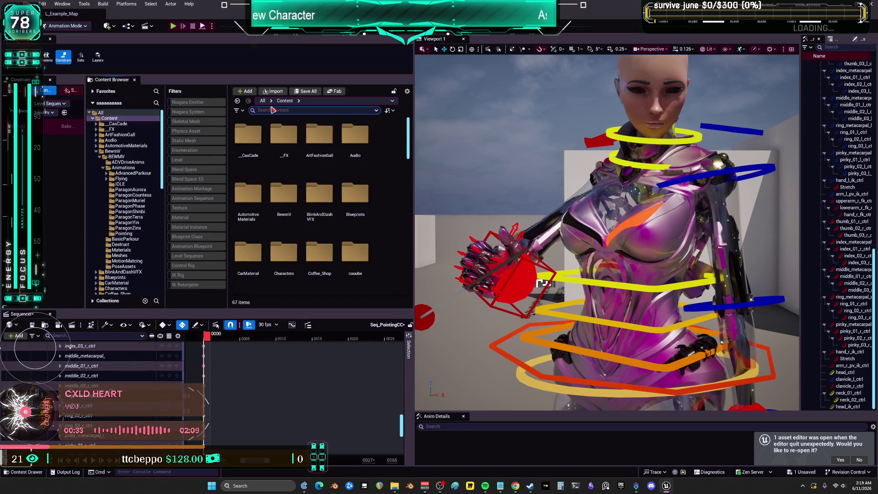
{"action": "type", "text": "pointe"}
- Open the CR_Mannequin_BodyBewmPOINTER control rig and show the Stretch control's shape properties
{"action": "double_click", "coordinate": [251, 137]}
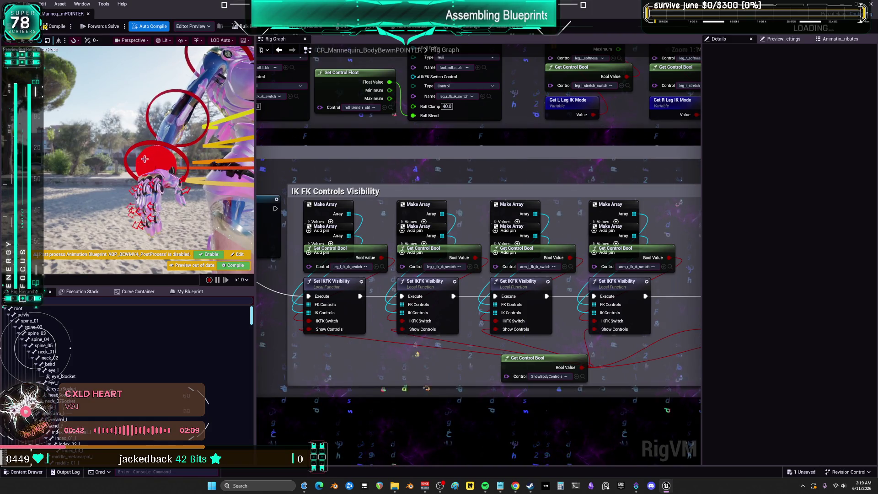
{"action": "left_click", "coordinate": [147, 160]}
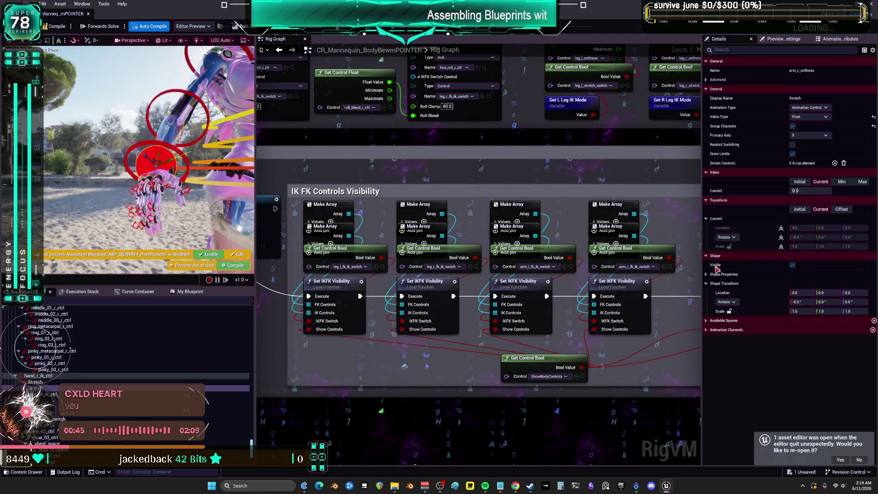
{"action": "left_click", "coordinate": [707, 274]}
{"action": "left_click", "coordinate": [712, 293]}
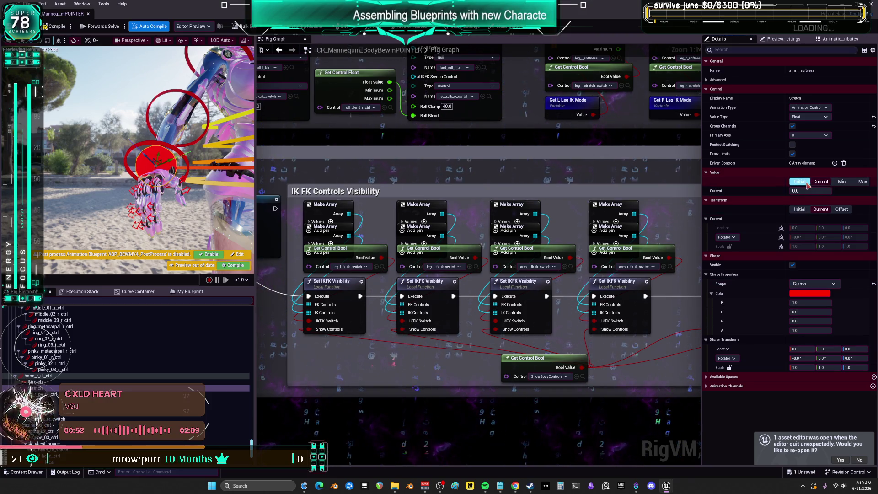
- Set the Stretch control's Shape Transform Scale to 0.1, 0.6, 0.6
{"action": "left_click", "coordinate": [802, 358]}
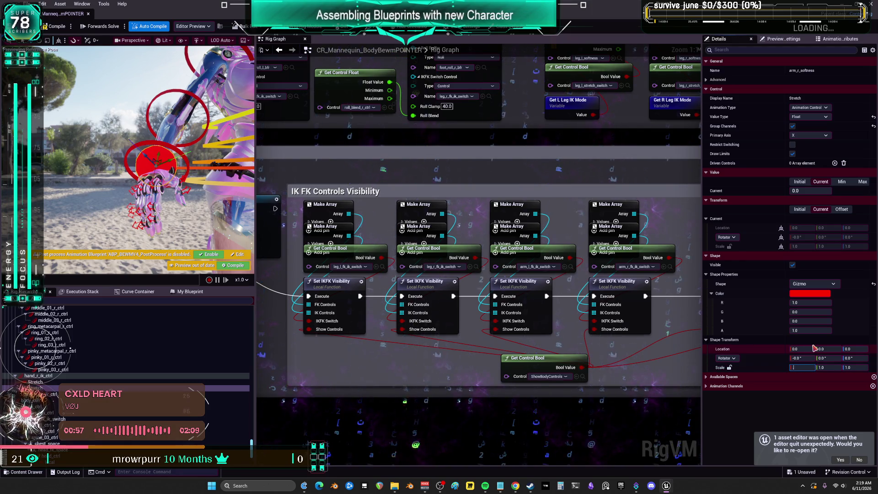
{"action": "type", "text": "0.1"}
{"action": "key", "text": "Tab"}
{"action": "type", "text": "0.1"}
{"action": "key", "text": "Tab"}
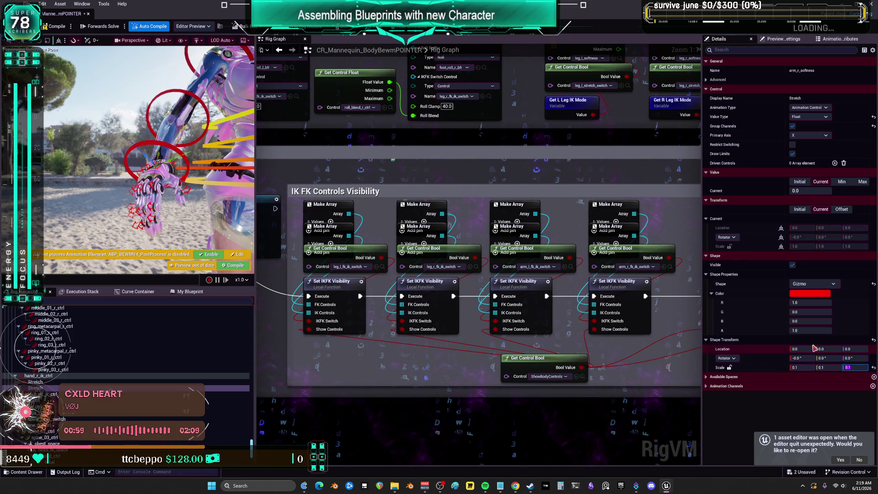
{"action": "type", "text": "1.01.0"}
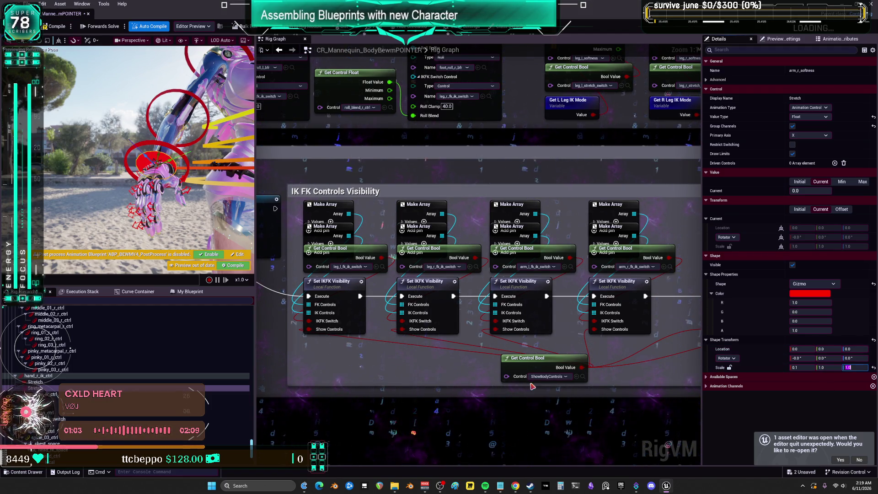
{"action": "left_click", "coordinate": [827, 367]}
{"action": "key", "text": "Tab"}
{"action": "type", "text": "0.6"}
{"action": "key", "text": "Return"}
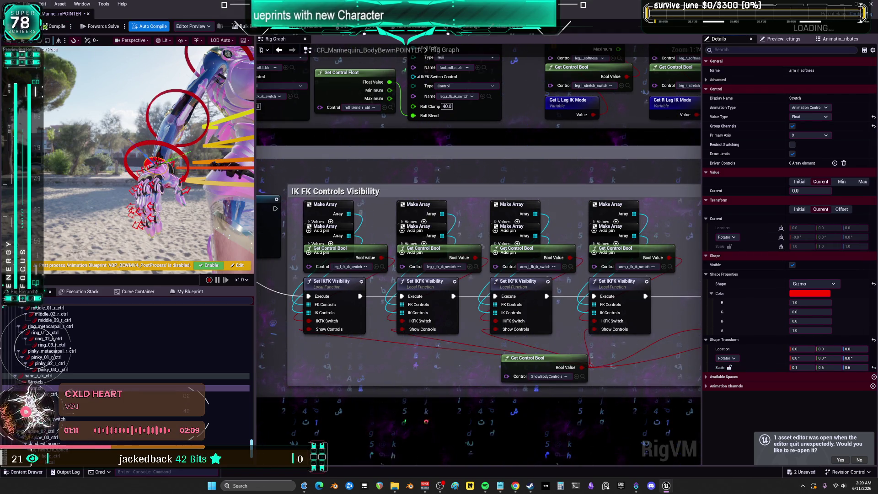
- Save the control rig and return to the level editor
{"action": "key", "text": "ctrl+s"}
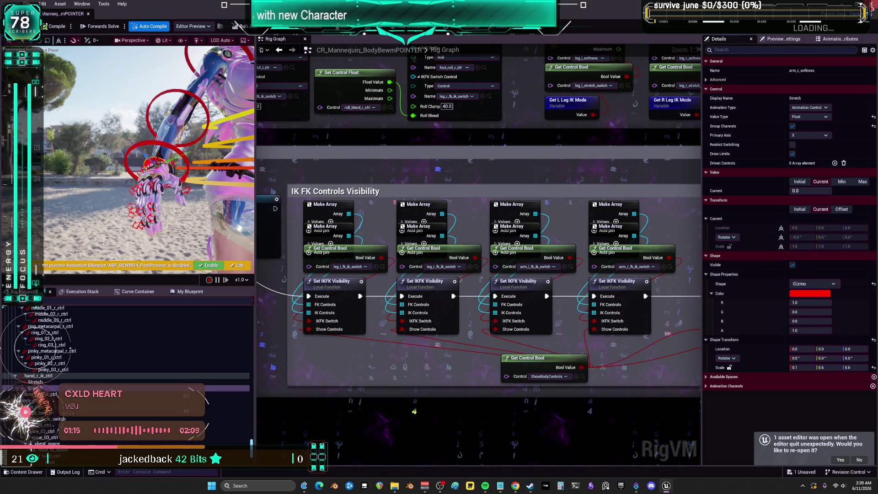
{"action": "key", "text": "alt+Tab"}
{"action": "mouse_move", "coordinate": [607, 232]}
{"action": "left_mouse_down"}
{"action": "mouse_move", "coordinate": [543, 235]}
{"action": "mouse_move", "coordinate": [587, 227]}
{"action": "left_mouse_up"}
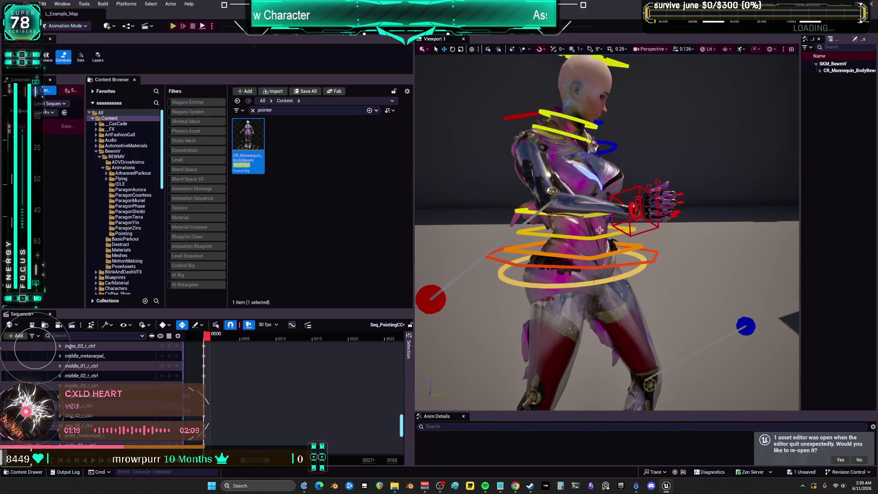
- Rotate and move hand_r_ik_ctrl to lift the right hand up beside her shoulder
{"action": "left_click", "coordinate": [632, 221]}
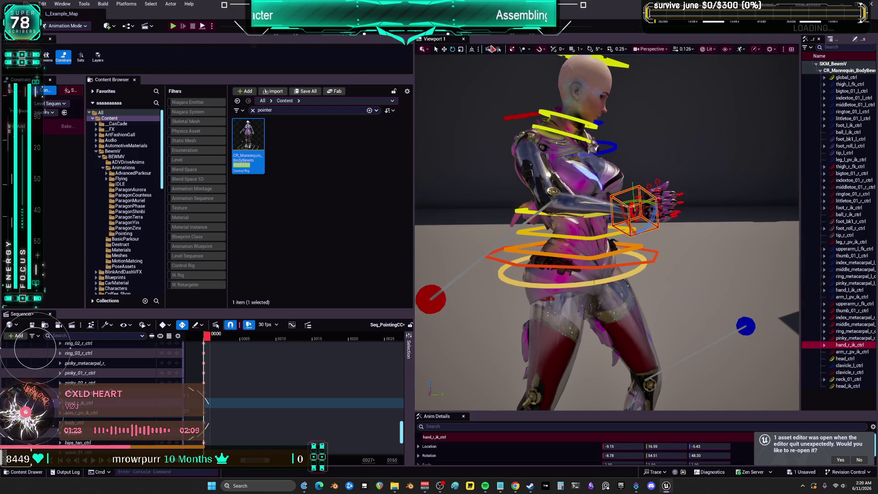
{"action": "left_click_drag", "start_coordinate": [624, 215], "coordinate": [614, 215]}
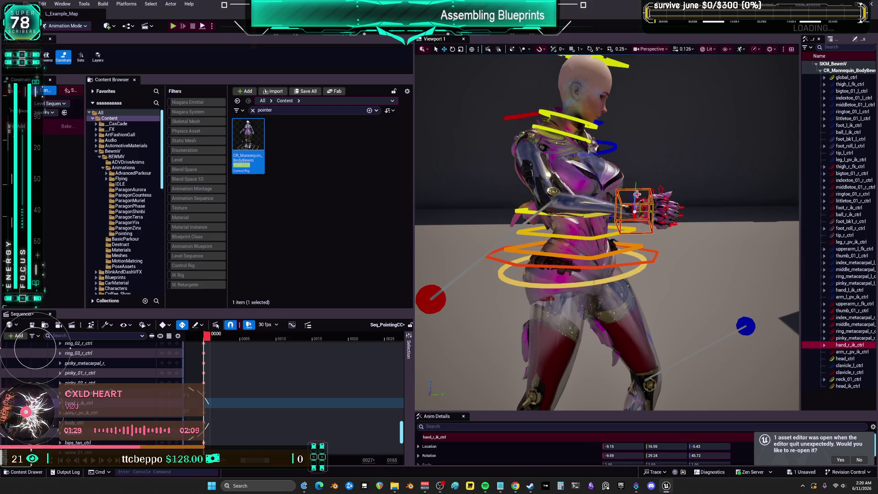
{"action": "left_click_drag", "start_coordinate": [608, 229], "coordinate": [519, 228]}
{"action": "left_click_drag", "start_coordinate": [494, 296], "coordinate": [515, 295]}
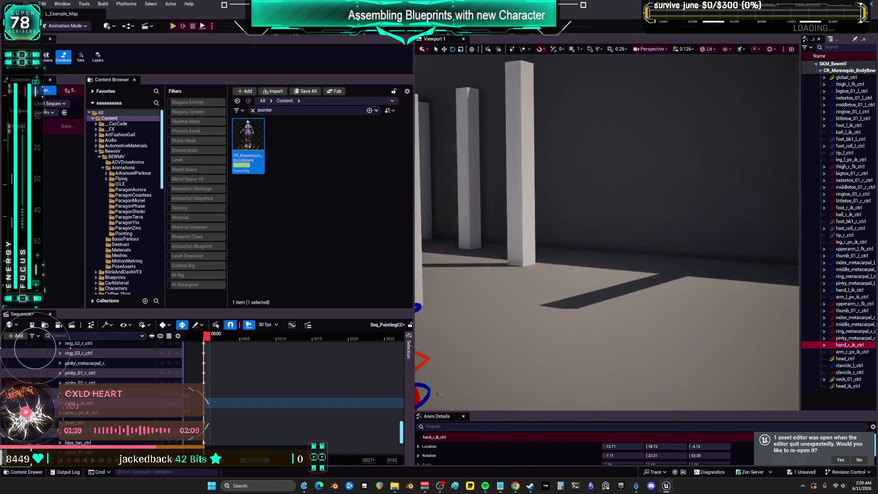
{"action": "scroll", "coordinate": [607, 228], "scroll_direction": "up", "scroll_amount": 5}
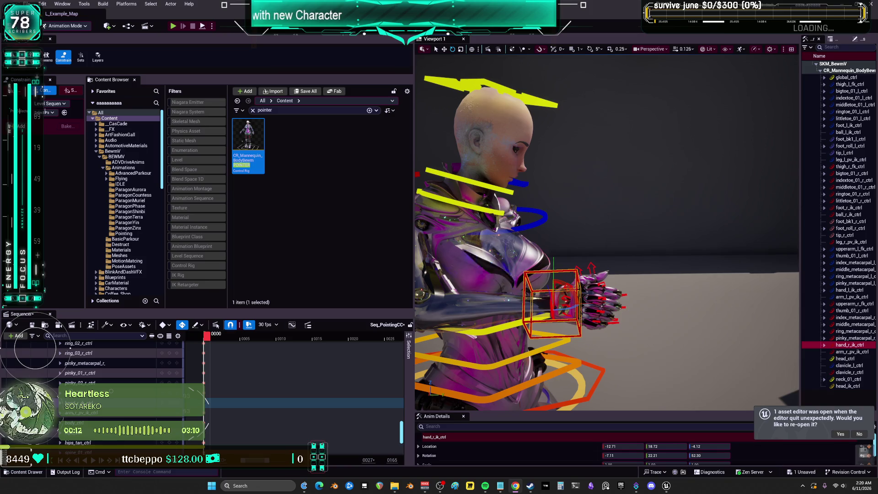
{"action": "mouse_move", "coordinate": [677, 358]}
{"action": "left_mouse_down"}
{"action": "mouse_move", "coordinate": [746, 334]}
{"action": "mouse_move", "coordinate": [645, 349]}
{"action": "left_mouse_up"}
{"action": "left_click_drag", "start_coordinate": [658, 309], "coordinate": [657, 310]}
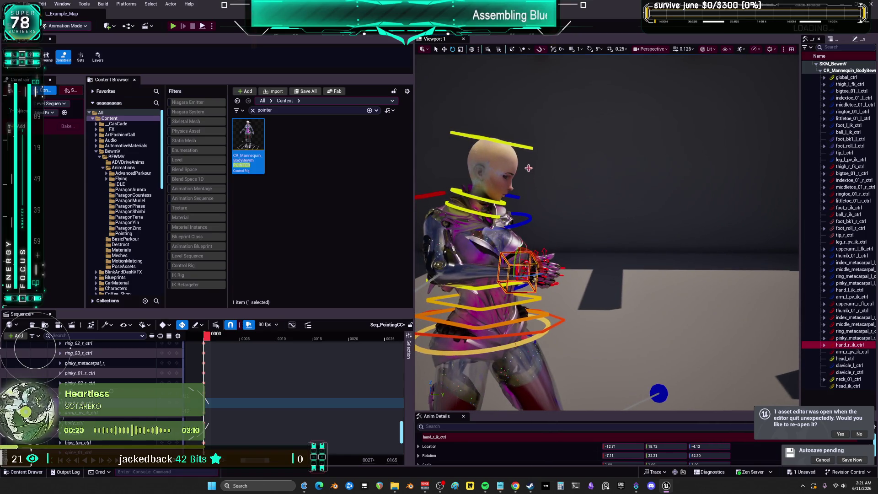
{"action": "mouse_move", "coordinate": [526, 157]}
{"action": "left_mouse_down"}
{"action": "mouse_move", "coordinate": [540, 165]}
{"action": "mouse_move", "coordinate": [526, 183]}
{"action": "mouse_move", "coordinate": [519, 169]}
{"action": "mouse_move", "coordinate": [529, 165]}
{"action": "mouse_move", "coordinate": [549, 198]}
{"action": "left_mouse_up"}
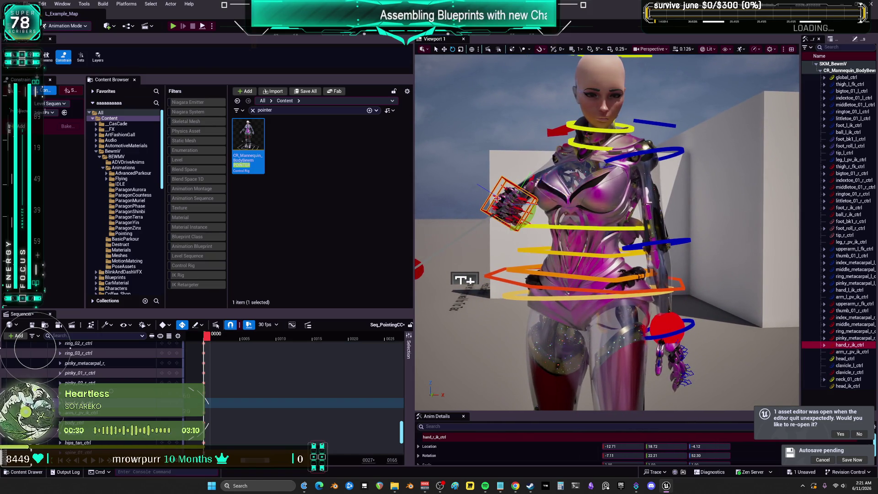
{"action": "mouse_move", "coordinate": [548, 198]}
{"action": "left_mouse_down"}
{"action": "mouse_move", "coordinate": [563, 197]}
{"action": "mouse_move", "coordinate": [553, 206]}
{"action": "mouse_move", "coordinate": [498, 206]}
{"action": "left_mouse_up"}
- Undo the bad neck_01_ctrl key and set its Rotation Z to 2
{"action": "left_click", "coordinate": [174, 413]}
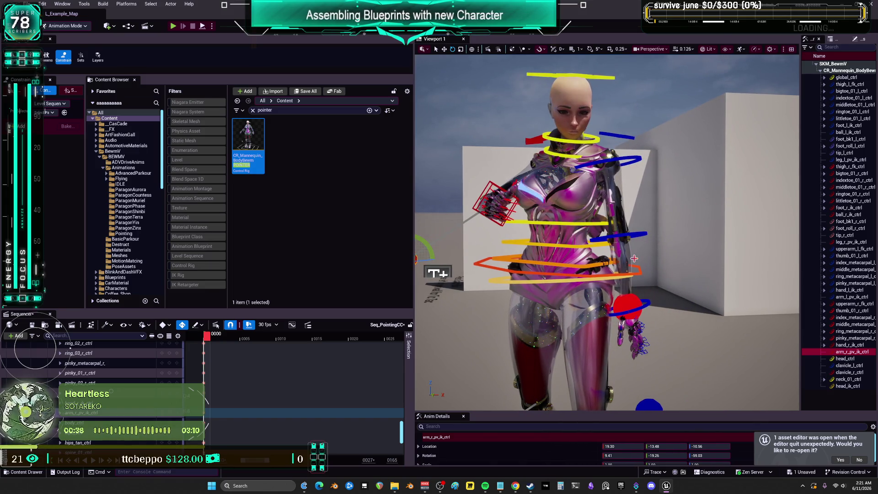
{"action": "mouse_move", "coordinate": [620, 262]}
{"action": "left_mouse_down"}
{"action": "mouse_move", "coordinate": [597, 261]}
{"action": "mouse_move", "coordinate": [641, 262]}
{"action": "left_mouse_up"}
{"action": "mouse_move", "coordinate": [609, 229]}
{"action": "left_mouse_down"}
{"action": "mouse_move", "coordinate": [556, 228]}
{"action": "mouse_move", "coordinate": [589, 267]}
{"action": "mouse_move", "coordinate": [572, 264]}
{"action": "left_mouse_up"}
{"action": "left_click", "coordinate": [590, 268]}
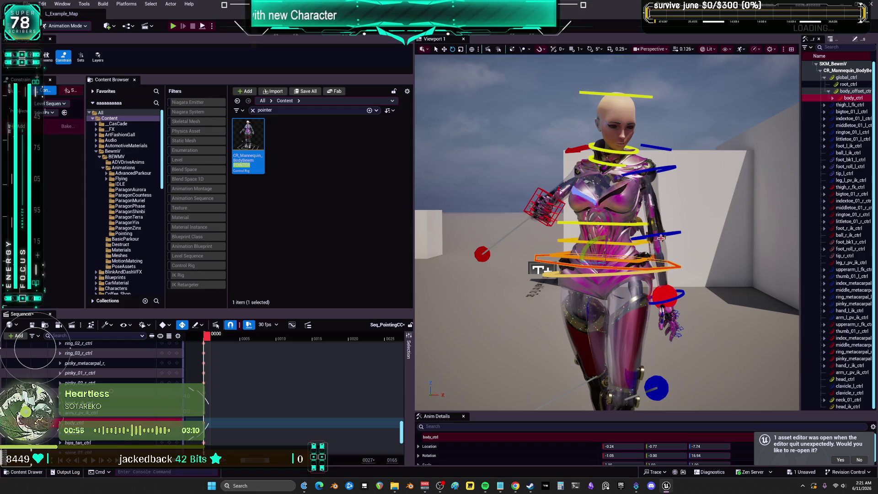
{"action": "left_click_drag", "start_coordinate": [659, 238], "coordinate": [633, 236]}
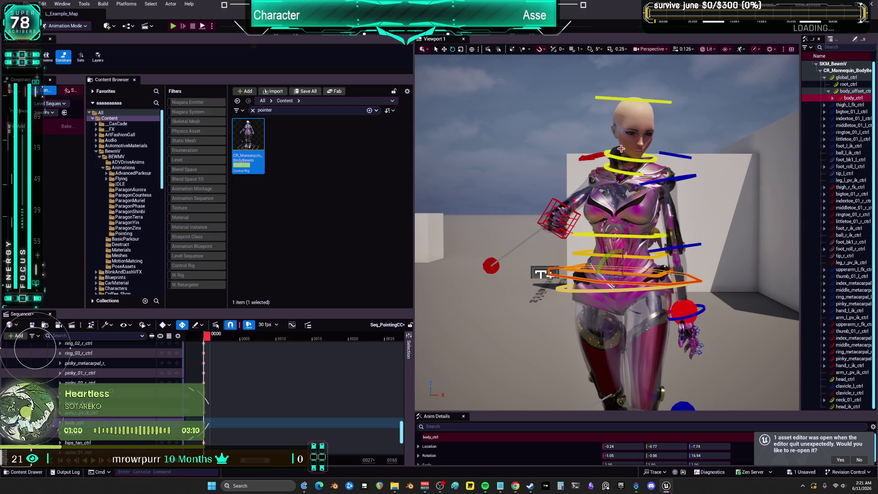
{"action": "left_click", "coordinate": [645, 170]}
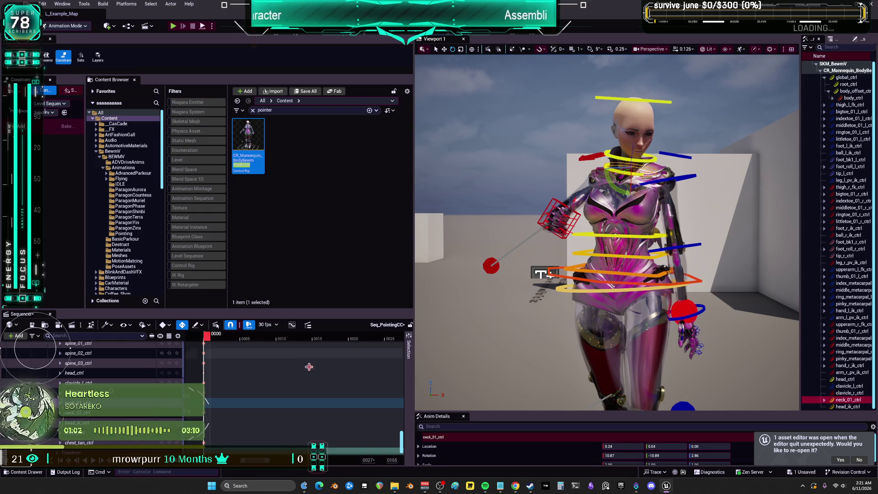
{"action": "scroll", "coordinate": [137, 404], "scroll_direction": "down", "scroll_amount": 2}
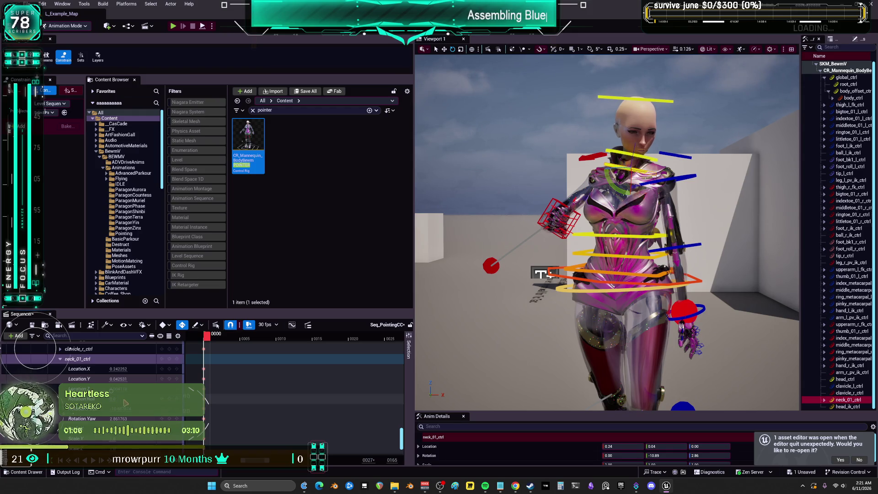
{"action": "key", "text": "ctrl+z"}
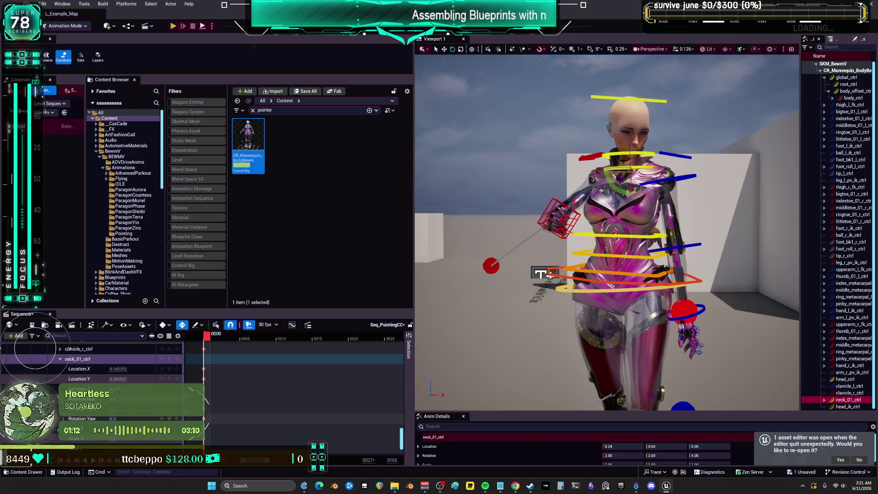
{"action": "type", "text": "2"}
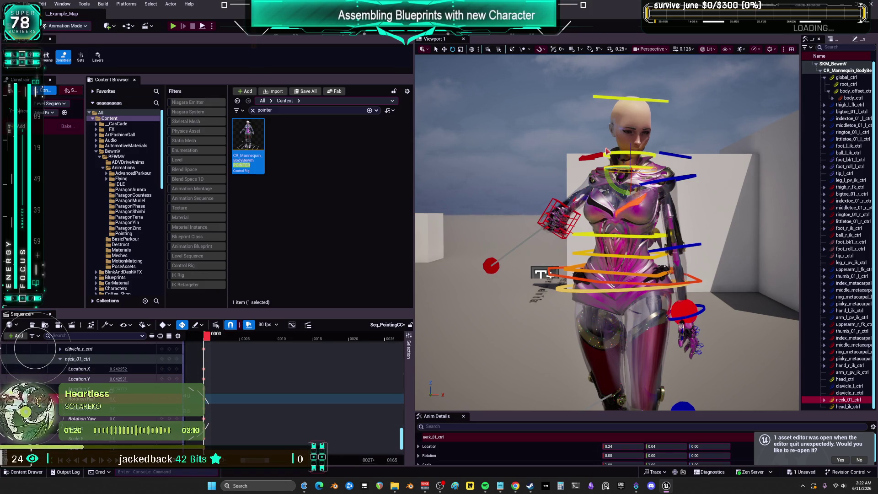
- Give head_ctrl a Rotation Yaw of -5 and Roll of 0
{"action": "left_click", "coordinate": [606, 151]}
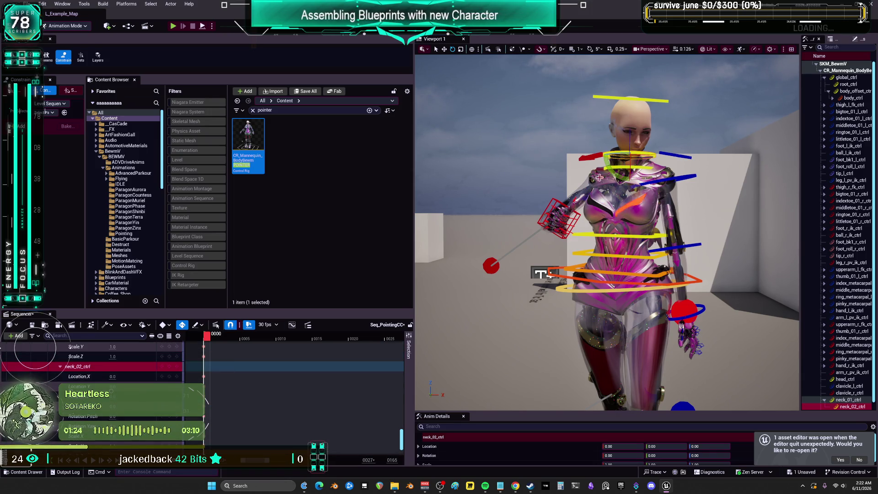
{"action": "left_click", "coordinate": [628, 100]}
{"action": "left_click", "coordinate": [627, 99]}
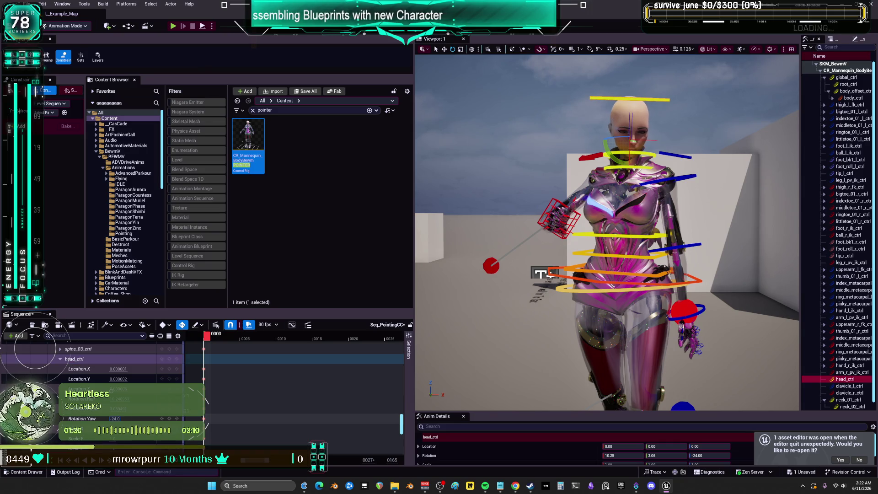
{"action": "left_click", "coordinate": [116, 418]}
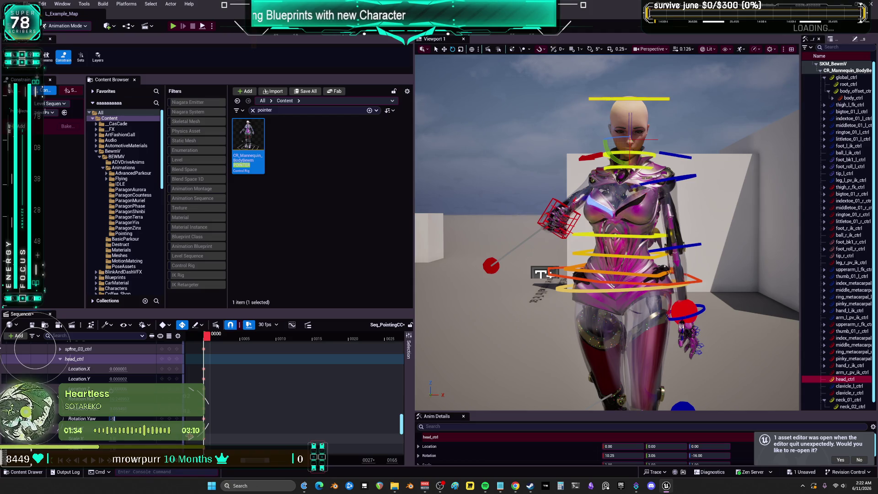
{"action": "key", "text": "Return"}
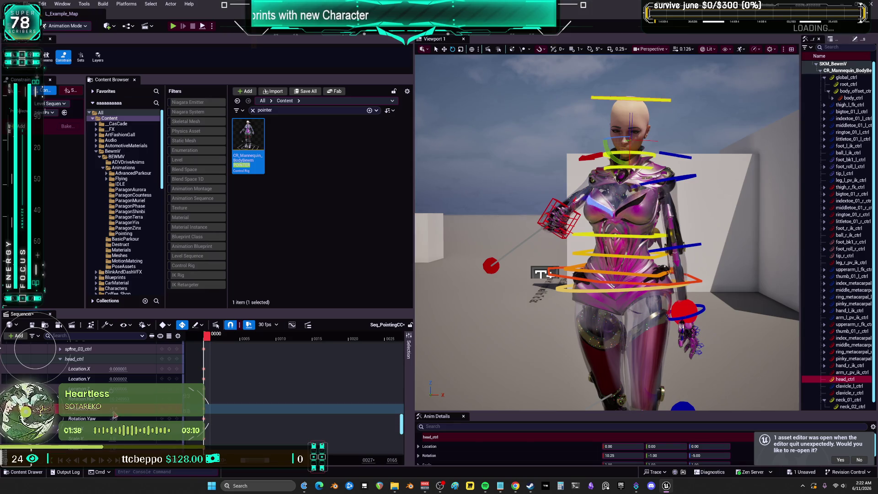
{"action": "left_click", "coordinate": [158, 414]}
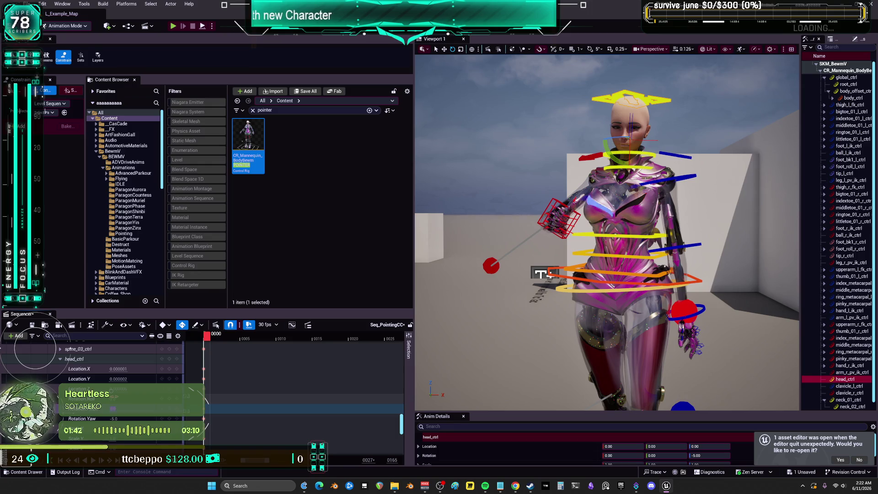
{"action": "mouse_move", "coordinate": [609, 229]}
{"action": "left_mouse_down"}
{"action": "mouse_move", "coordinate": [594, 220]}
{"action": "mouse_move", "coordinate": [622, 229]}
{"action": "mouse_move", "coordinate": [609, 238]}
{"action": "mouse_move", "coordinate": [595, 224]}
{"action": "mouse_move", "coordinate": [604, 220]}
{"action": "mouse_move", "coordinate": [608, 233]}
{"action": "mouse_move", "coordinate": [529, 221]}
{"action": "left_mouse_up"}
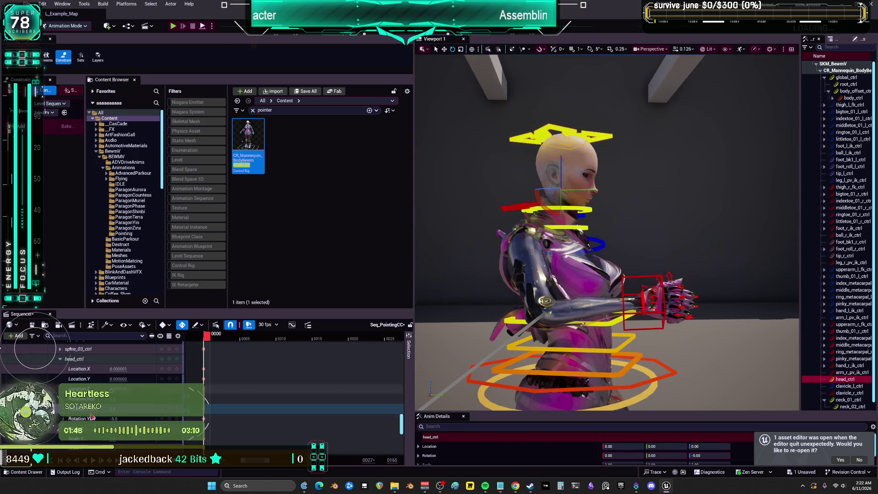
{"action": "left_click", "coordinate": [113, 418]}
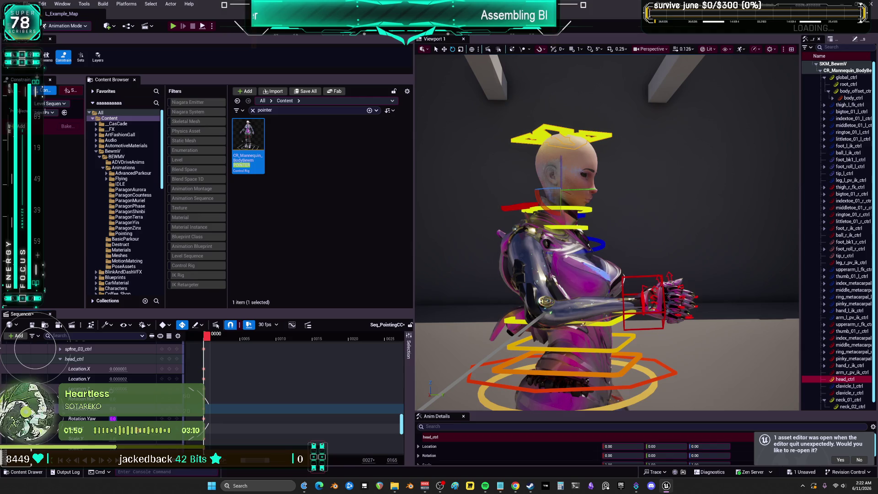
- Select hand_r_ik_ctrl and zoom the viewport in close on the raised right hand
{"action": "left_click_drag", "start_coordinate": [608, 229], "coordinate": [539, 229]}
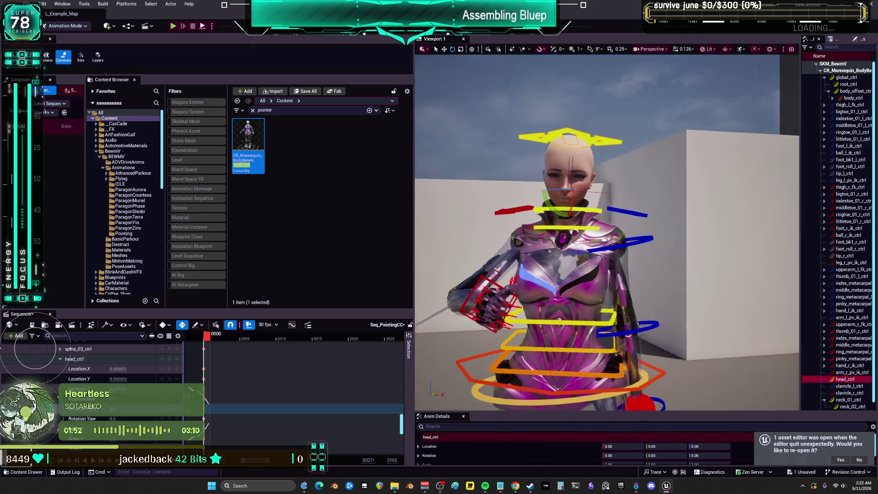
{"action": "scroll", "coordinate": [457, 307], "scroll_direction": "down", "scroll_amount": 5}
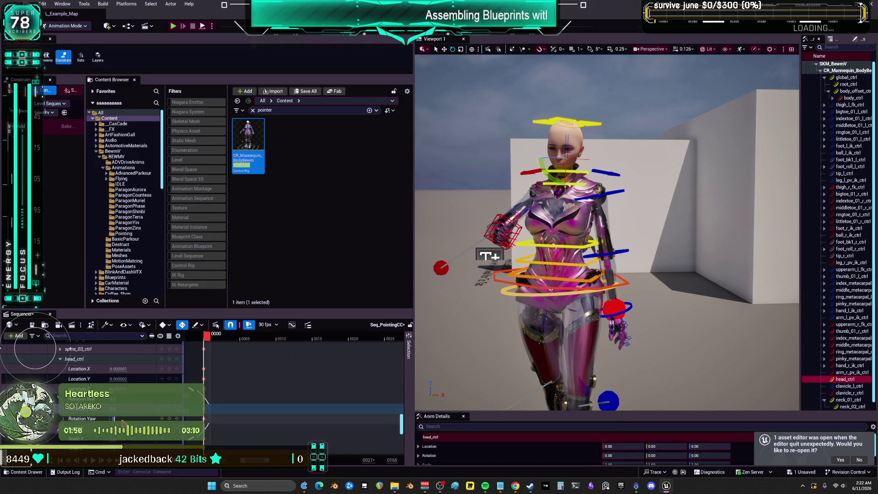
{"action": "scroll", "coordinate": [525, 278], "scroll_direction": "up", "scroll_amount": 3}
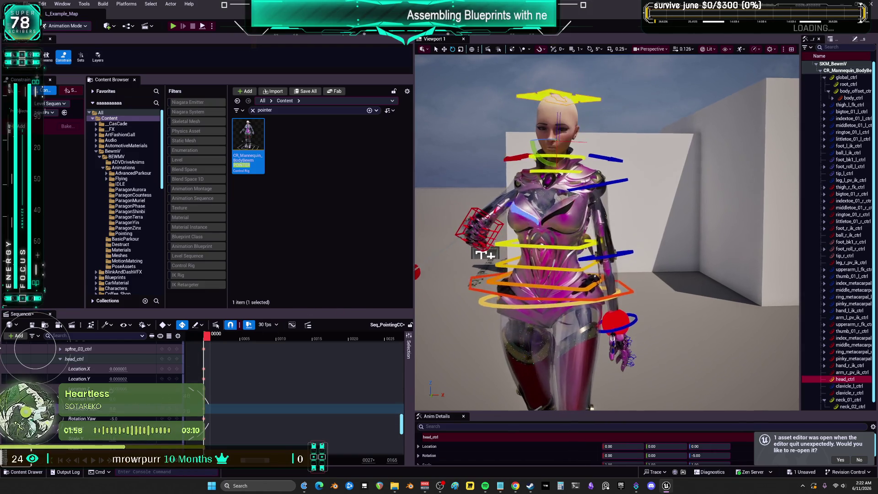
{"action": "left_click", "coordinate": [552, 226]}
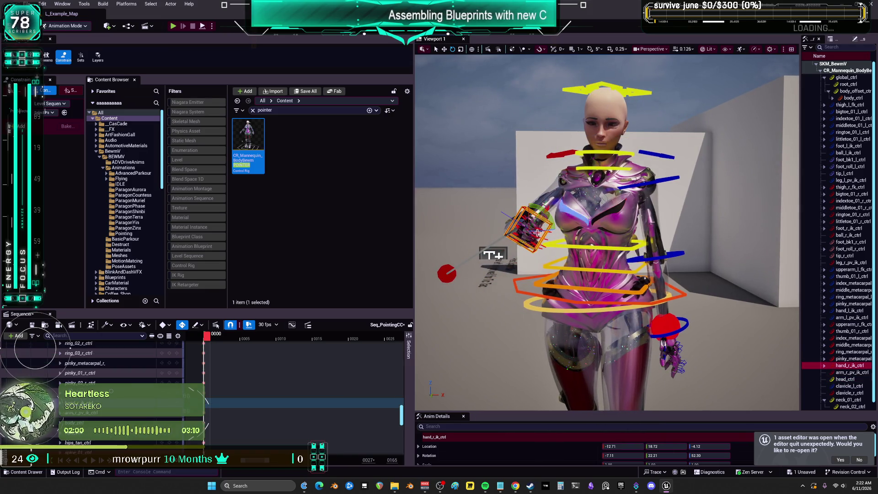
{"action": "left_click_drag", "start_coordinate": [608, 232], "coordinate": [581, 226]}
{"action": "scroll", "coordinate": [543, 195], "scroll_direction": "up", "scroll_amount": 5}
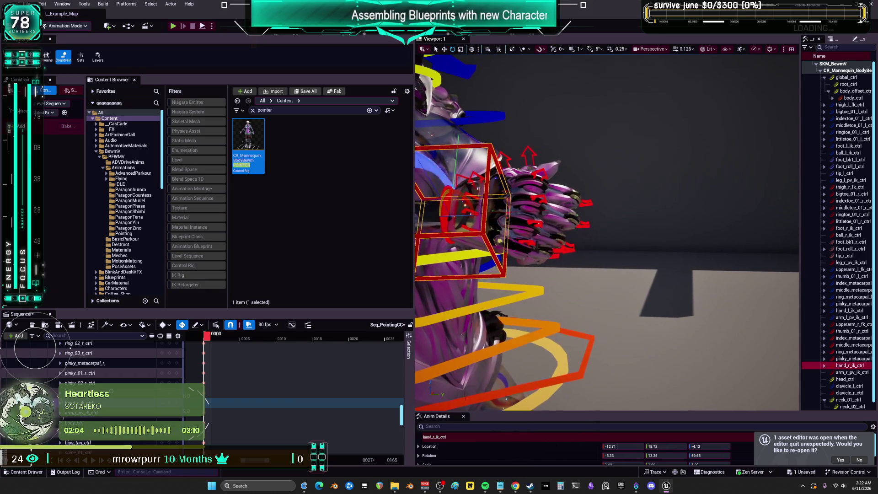
- Try rotating the index and middle finger joints and fingertips, then undo back to the base controls
{"action": "left_click", "coordinate": [547, 197]}
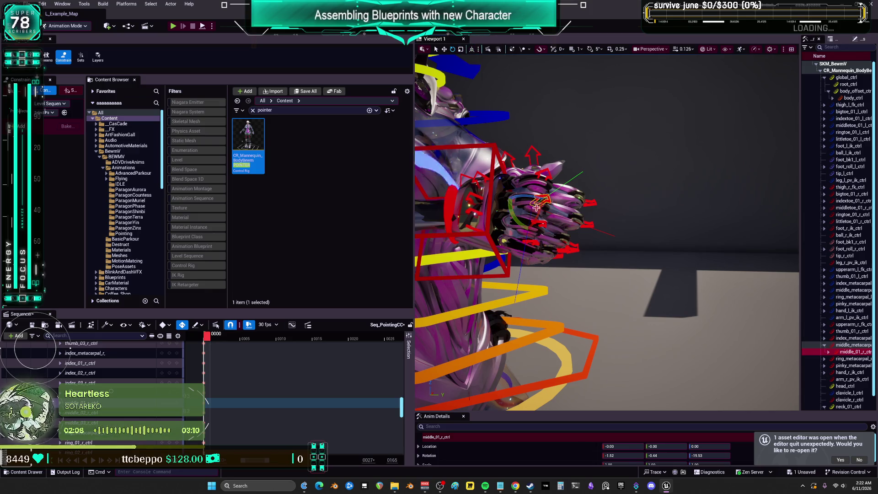
{"action": "left_click", "coordinate": [547, 173], "text": "ctrl"}
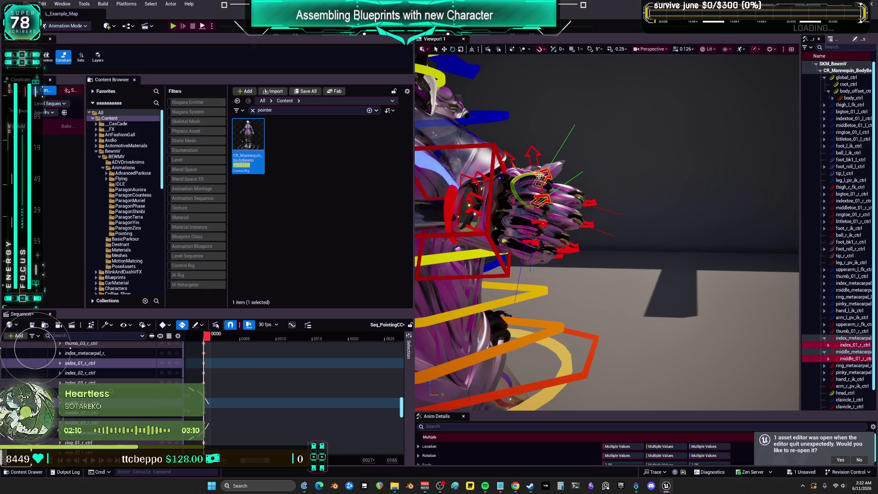
{"action": "mouse_move", "coordinate": [547, 197]}
{"action": "left_mouse_down"}
{"action": "mouse_move", "coordinate": [453, 183]}
{"action": "mouse_move", "coordinate": [471, 196]}
{"action": "mouse_move", "coordinate": [623, 201]}
{"action": "left_mouse_up"}
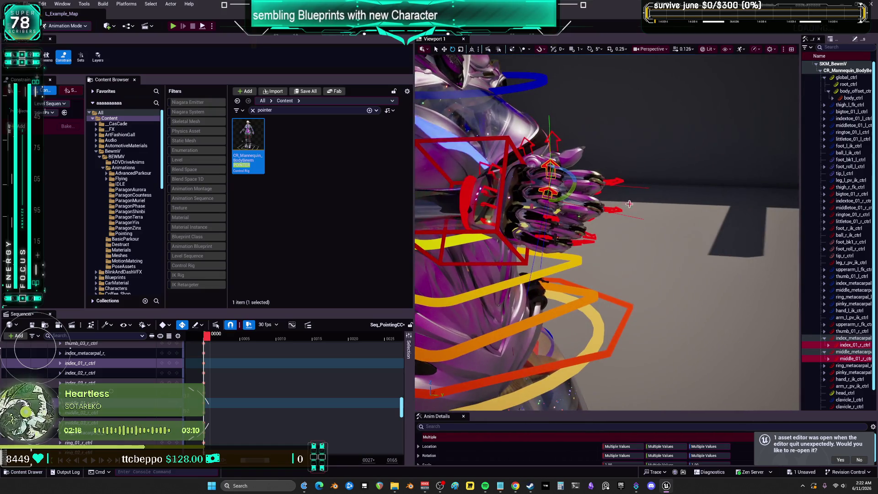
{"action": "left_click", "coordinate": [623, 201]}
{"action": "left_click", "coordinate": [618, 183], "text": "ctrl"}
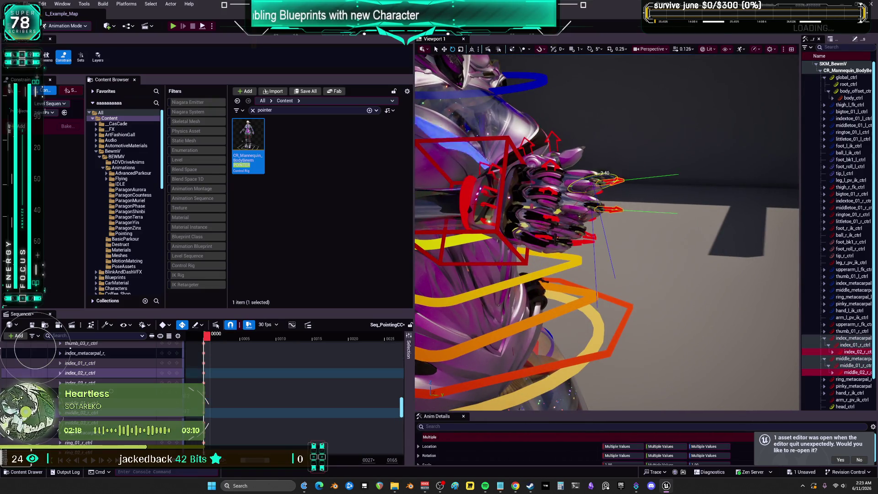
{"action": "left_click_drag", "start_coordinate": [586, 176], "coordinate": [561, 197]}
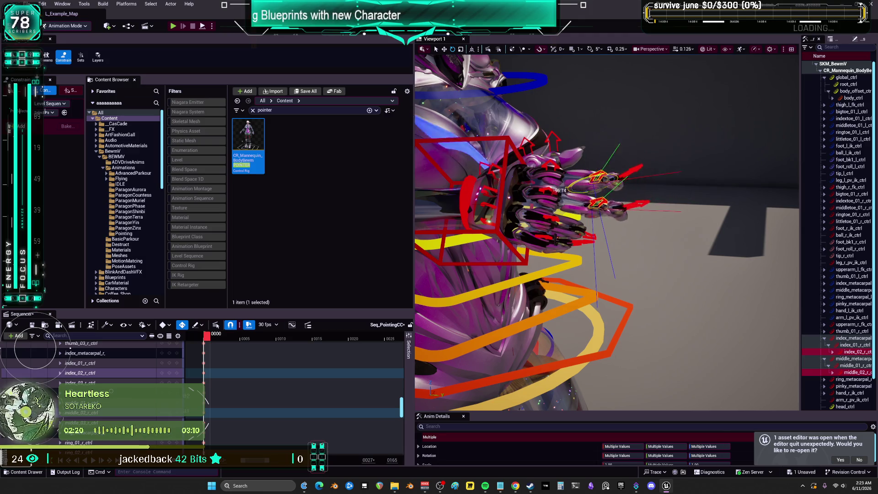
{"action": "left_click_drag", "start_coordinate": [655, 180], "coordinate": [707, 199]}
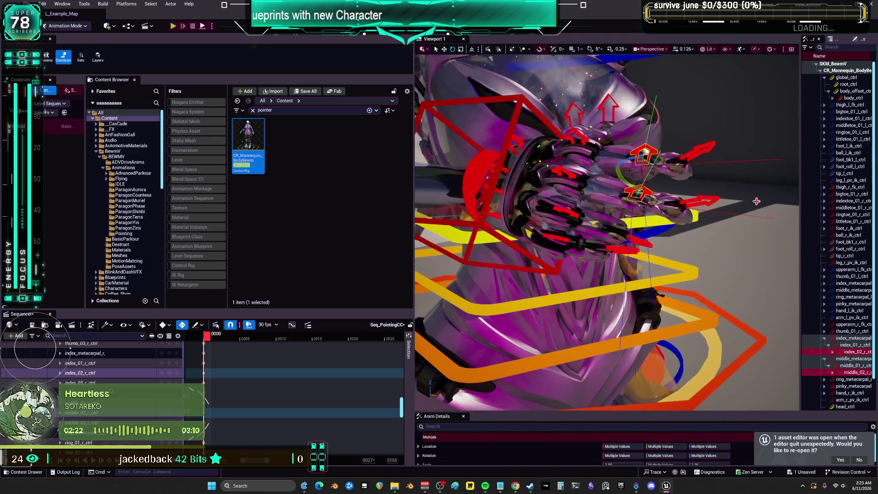
{"action": "left_click", "coordinate": [706, 199]}
{"action": "left_click", "coordinate": [702, 158], "text": "ctrl"}
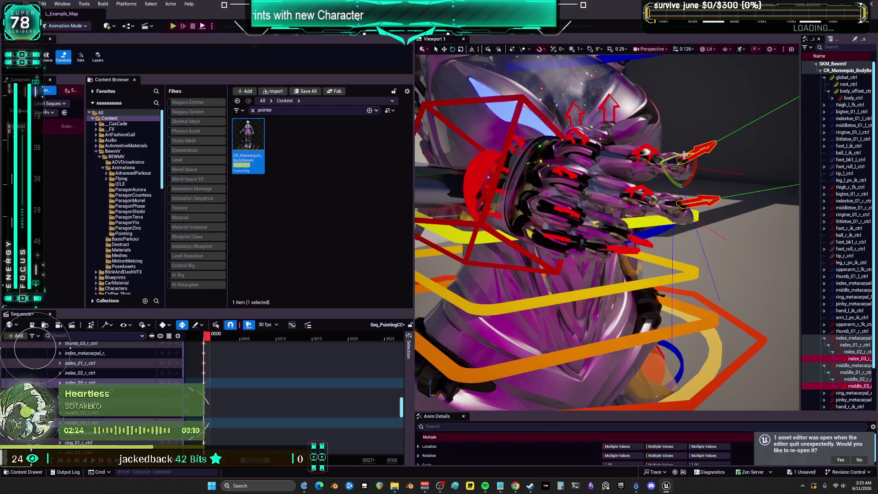
{"action": "mouse_move", "coordinate": [661, 162]}
{"action": "left_mouse_down"}
{"action": "mouse_move", "coordinate": [590, 176]}
{"action": "mouse_move", "coordinate": [700, 163]}
{"action": "left_mouse_up"}
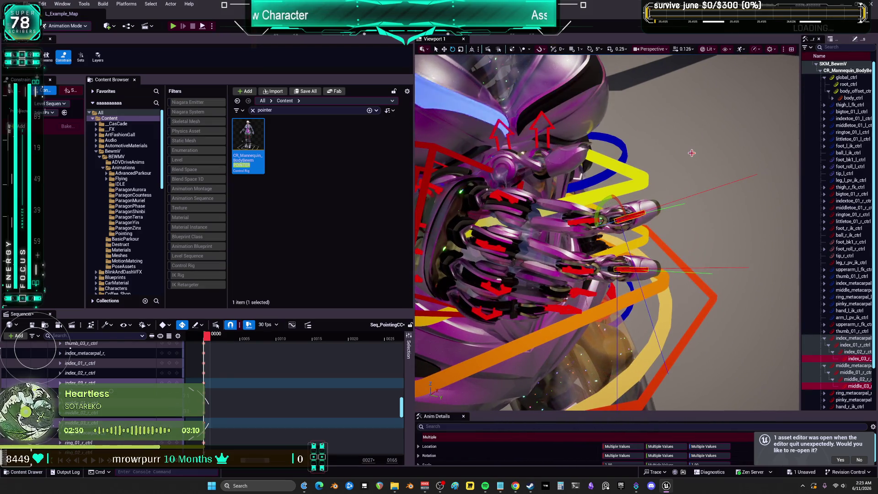
{"action": "key", "text": "ctrl+z"}
{"action": "key", "text": "ctrl+z"}
{"action": "key", "text": "ctrl+z"}
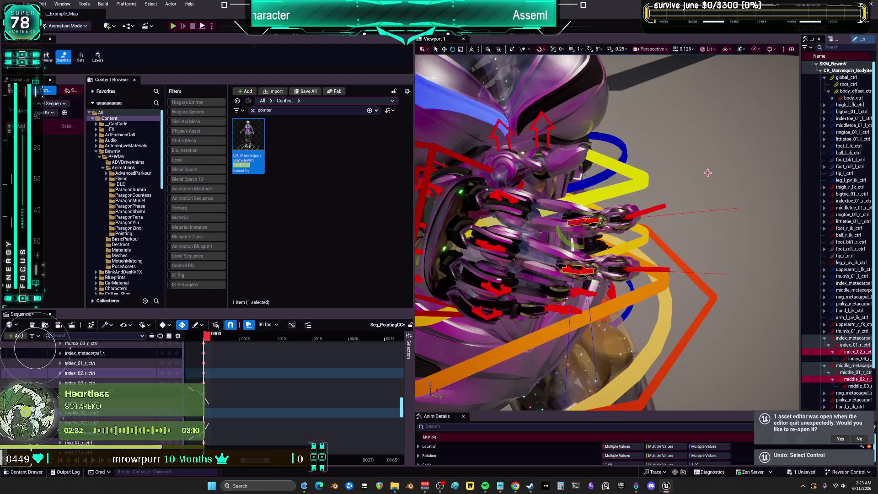
{"action": "key", "text": "ctrl+z"}
{"action": "key", "text": "ctrl+z"}
- Reset the middle finger base rotation and set its yaw to 13, then about 6
{"action": "mouse_move", "coordinate": [708, 173]}
{"action": "left_mouse_down"}
{"action": "mouse_move", "coordinate": [531, 181]}
{"action": "mouse_move", "coordinate": [621, 177]}
{"action": "left_mouse_up"}
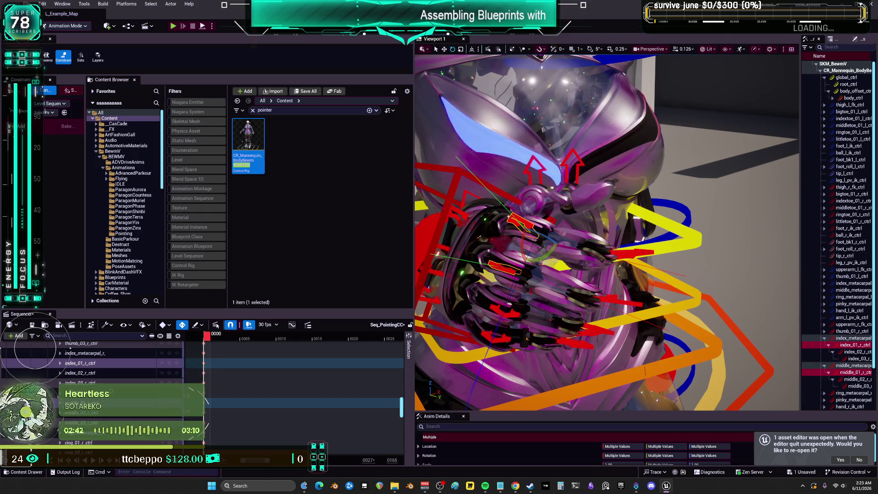
{"action": "left_click", "coordinate": [503, 268]}
{"action": "scroll", "coordinate": [134, 408], "scroll_direction": "down", "scroll_amount": 2}
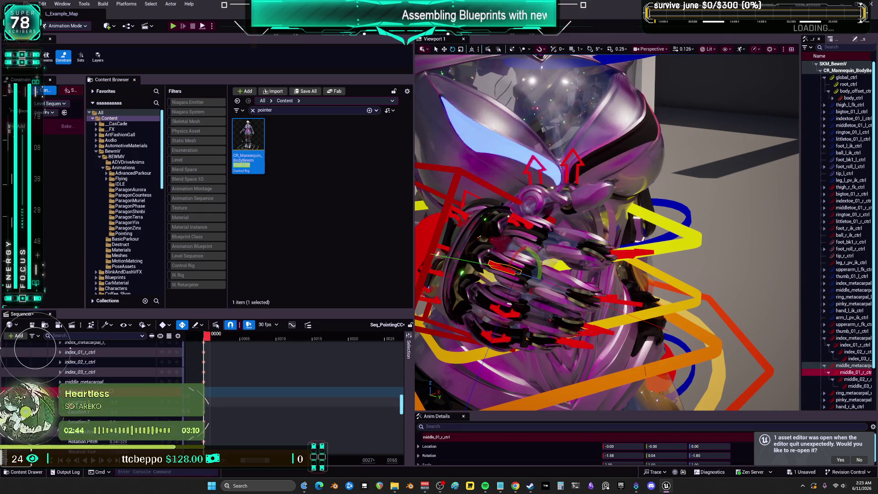
{"action": "key", "text": "ctrl+z"}
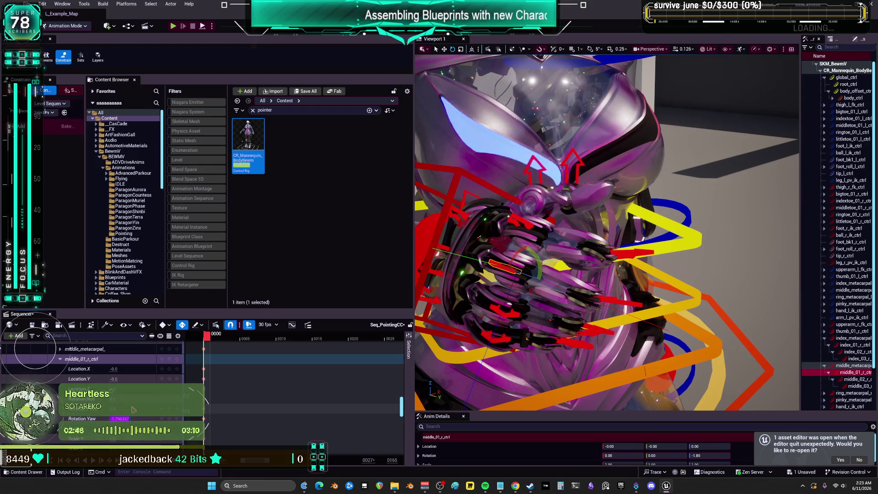
{"action": "type", "text": "13"}
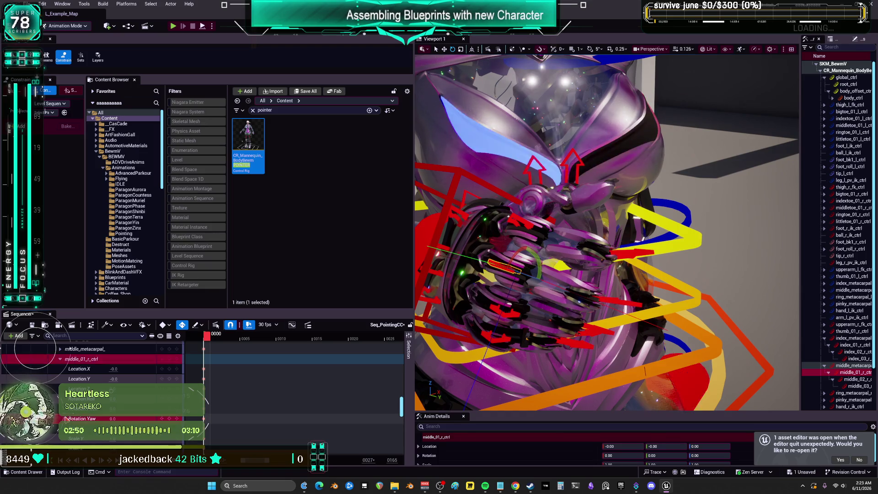
{"action": "key", "text": "Return"}
{"action": "left_click_drag", "start_coordinate": [113, 419], "coordinate": [104, 418]}
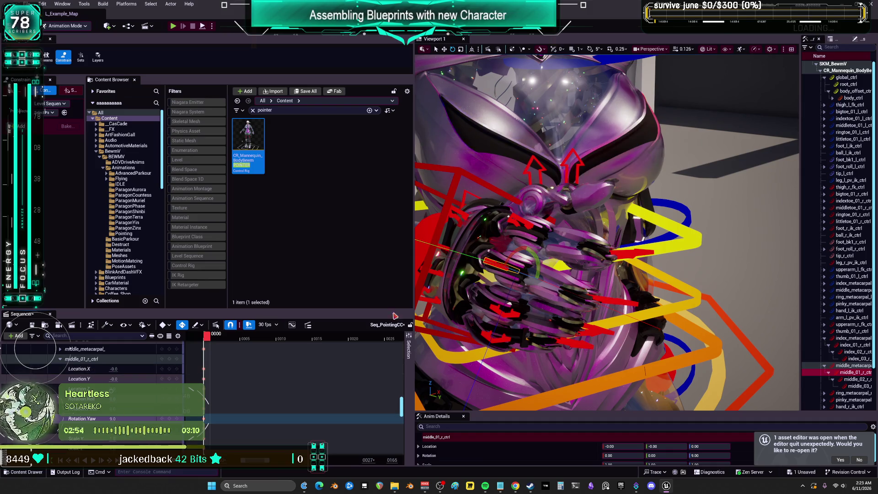
- Zero the index finger base's roll and pitch, tilting its pitch to about -2
{"action": "left_click", "coordinate": [521, 222]}
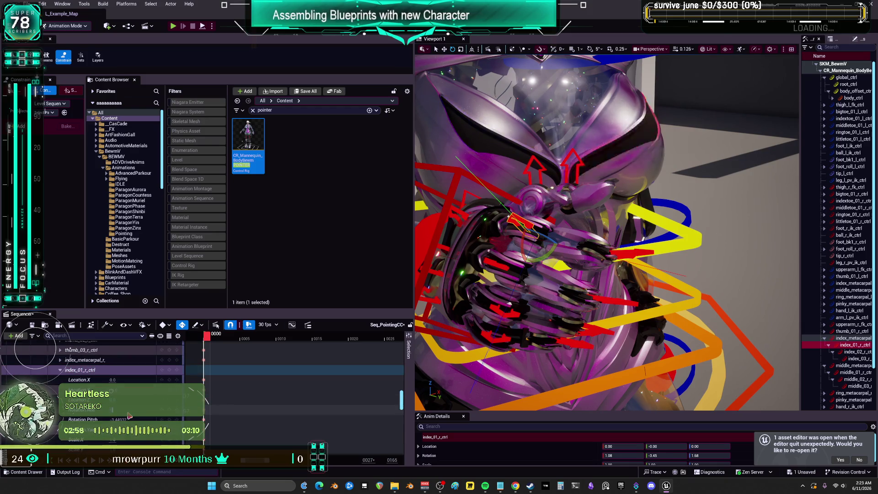
{"action": "key", "text": "ctrl+z"}
{"action": "mouse_move", "coordinate": [108, 416]}
{"action": "left_mouse_down"}
{"action": "mouse_move", "coordinate": [94, 417]}
{"action": "mouse_move", "coordinate": [112, 417]}
{"action": "left_mouse_up"}
{"action": "key", "text": "f"}
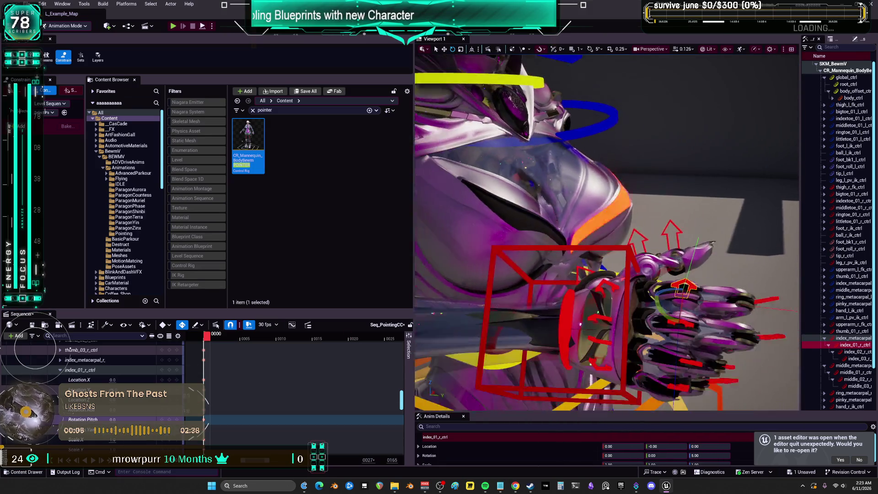
{"action": "left_click", "coordinate": [522, 277]}
- Slightly rotate index_metacarpal_r_ctrl and middle_metacarpal_r_ctrl to adjust the finger bend
{"action": "left_click_drag", "start_coordinate": [521, 278], "coordinate": [519, 280]}
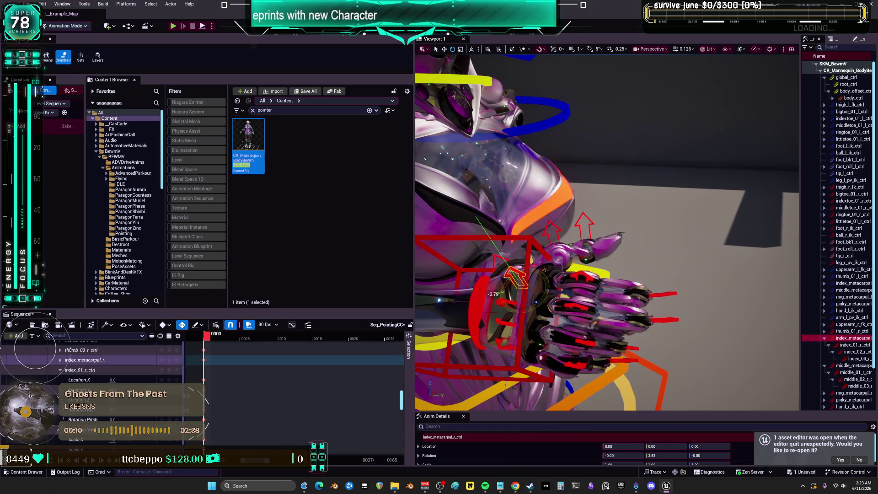
{"action": "left_click", "coordinate": [546, 301]}
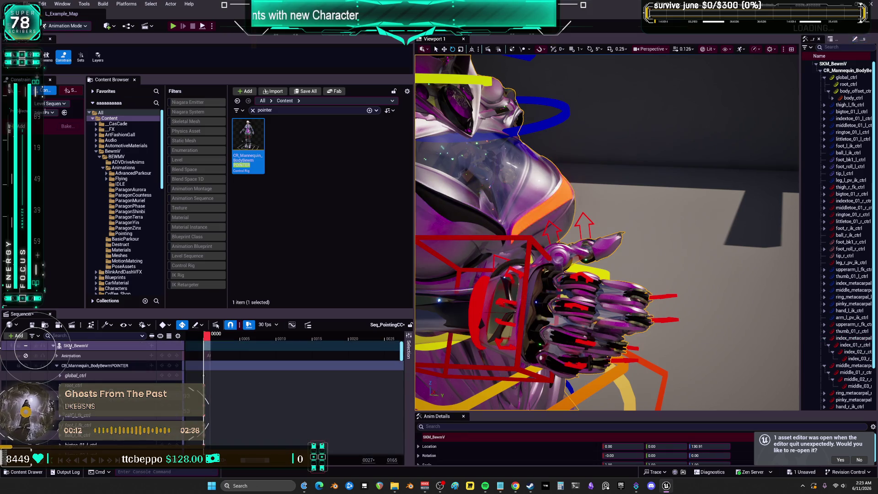
{"action": "left_click_drag", "start_coordinate": [519, 295], "coordinate": [512, 303]}
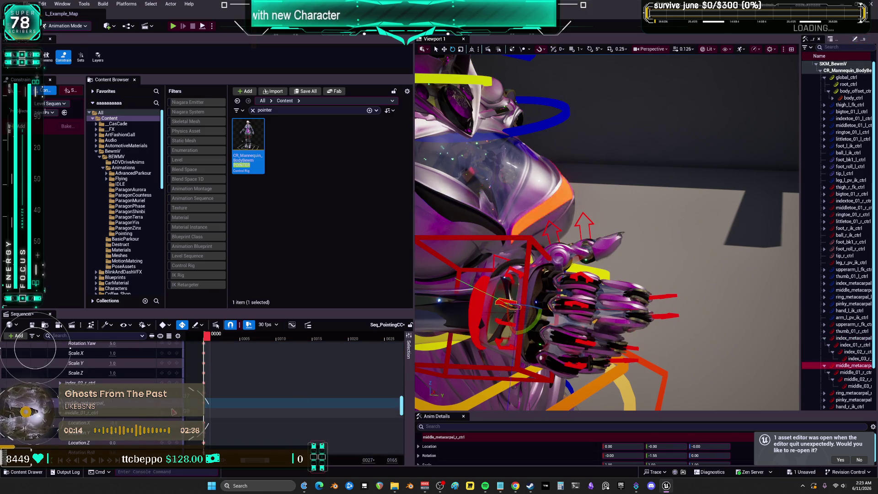
{"action": "scroll", "coordinate": [68, 366], "scroll_direction": "down", "scroll_amount": 3}
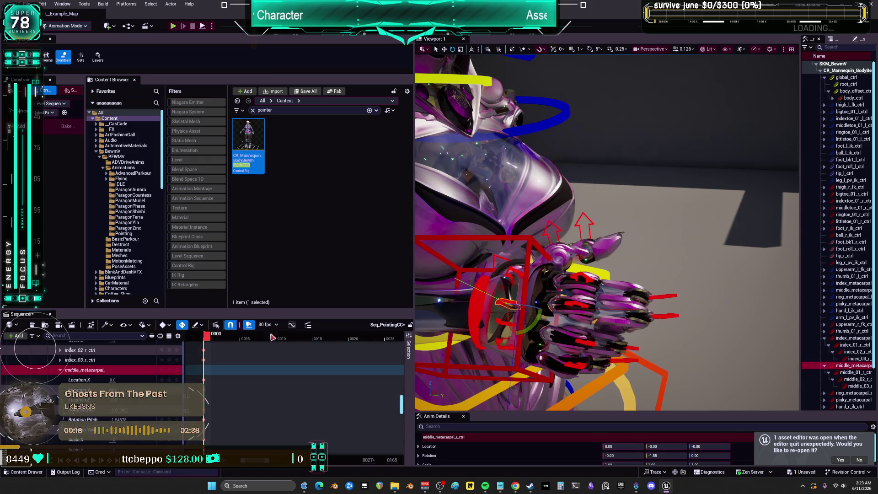
{"action": "left_click", "coordinate": [514, 278]}
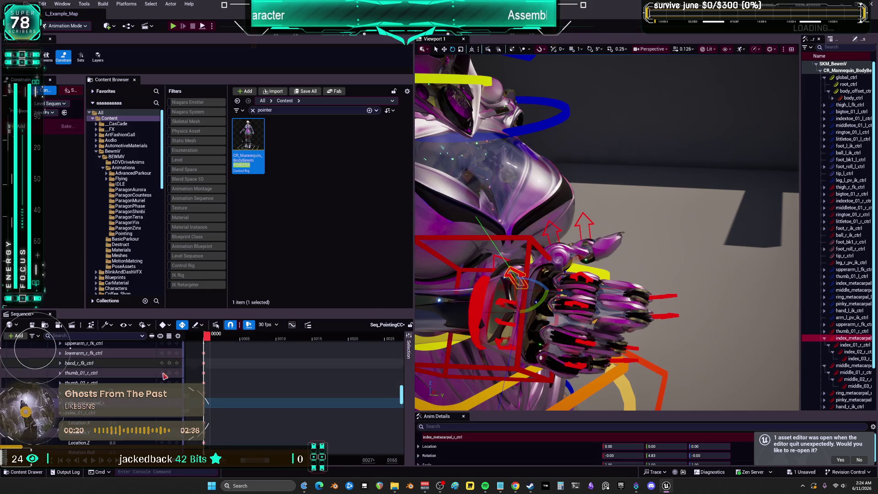
{"action": "mouse_move", "coordinate": [515, 279]}
{"action": "left_mouse_down"}
{"action": "mouse_move", "coordinate": [439, 260]}
{"action": "mouse_move", "coordinate": [644, 286]}
{"action": "left_mouse_up"}
{"action": "left_click", "coordinate": [583, 261]}
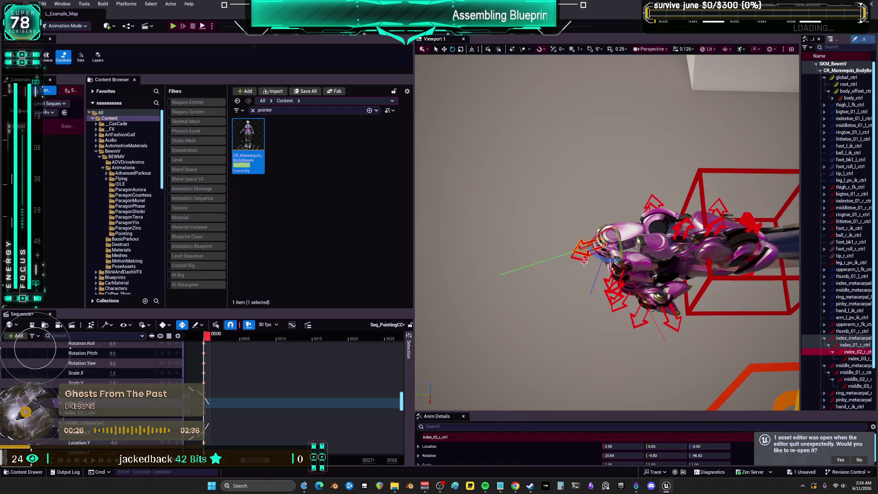
- Try bending the index and middle finger controls together, undo it, and reselect their joints
{"action": "left_click", "coordinate": [623, 258], "text": "ctrl"}
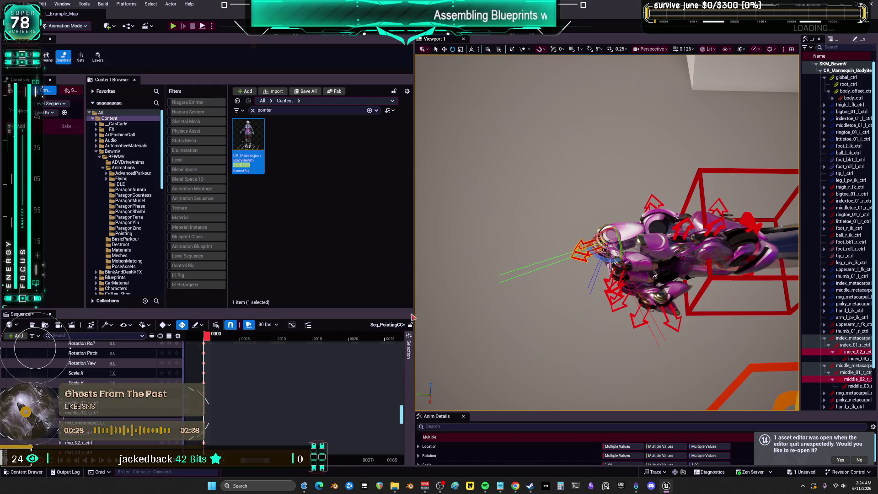
{"action": "mouse_move", "coordinate": [622, 258]}
{"action": "left_mouse_down"}
{"action": "mouse_move", "coordinate": [605, 257]}
{"action": "mouse_move", "coordinate": [629, 239]}
{"action": "mouse_move", "coordinate": [627, 228]}
{"action": "left_mouse_up"}
{"action": "key", "text": "ctrl+z"}
{"action": "left_click", "coordinate": [615, 258]}
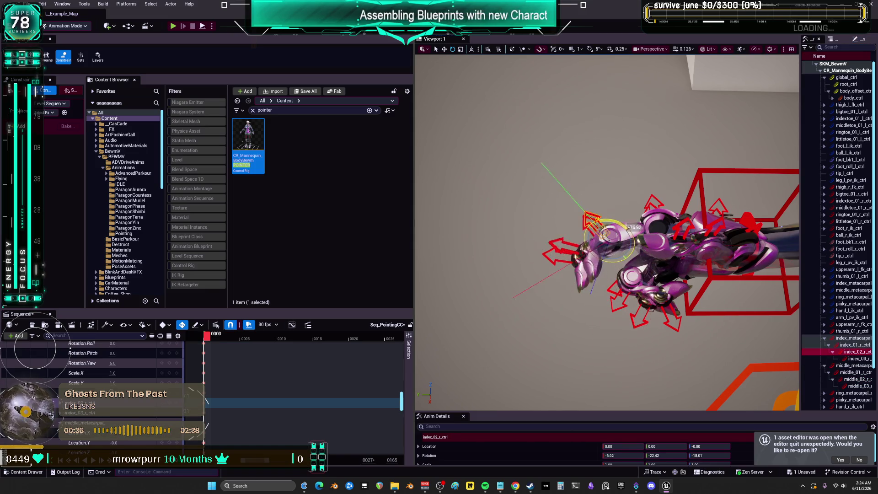
{"action": "left_click", "coordinate": [577, 250]}
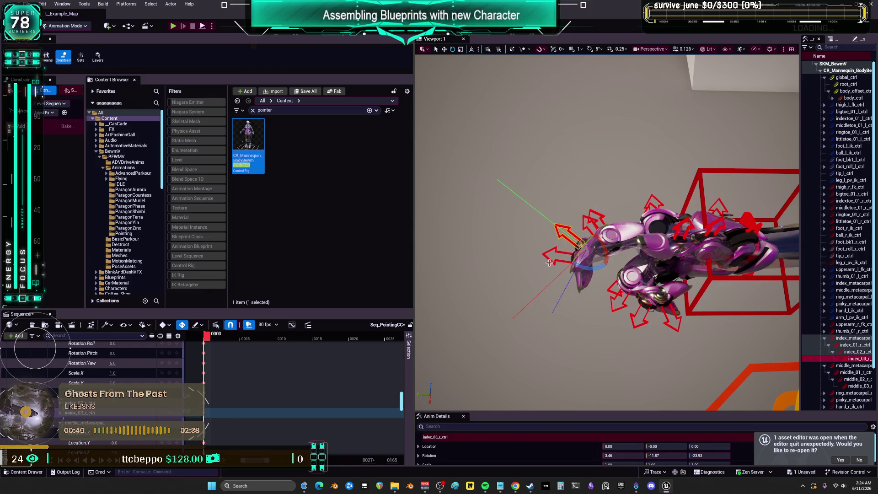
{"action": "left_click", "coordinate": [556, 262]}
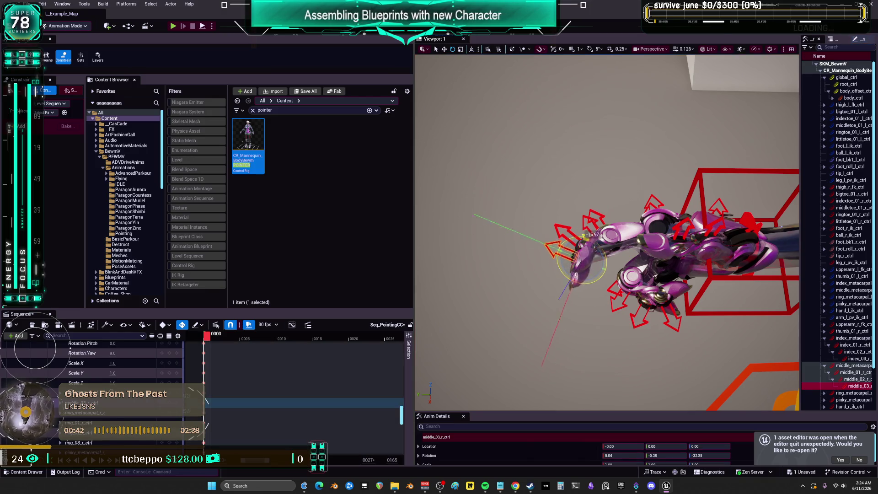
{"action": "left_click", "coordinate": [571, 238]}
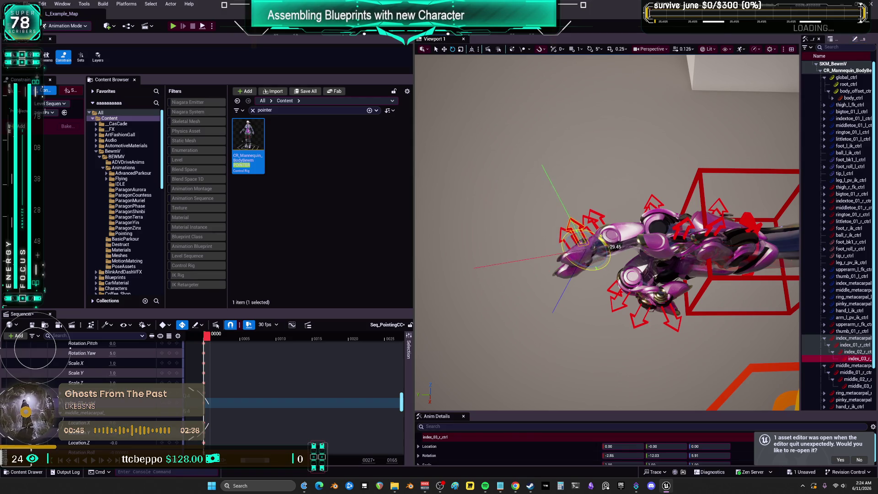
{"action": "left_click", "coordinate": [592, 257]}
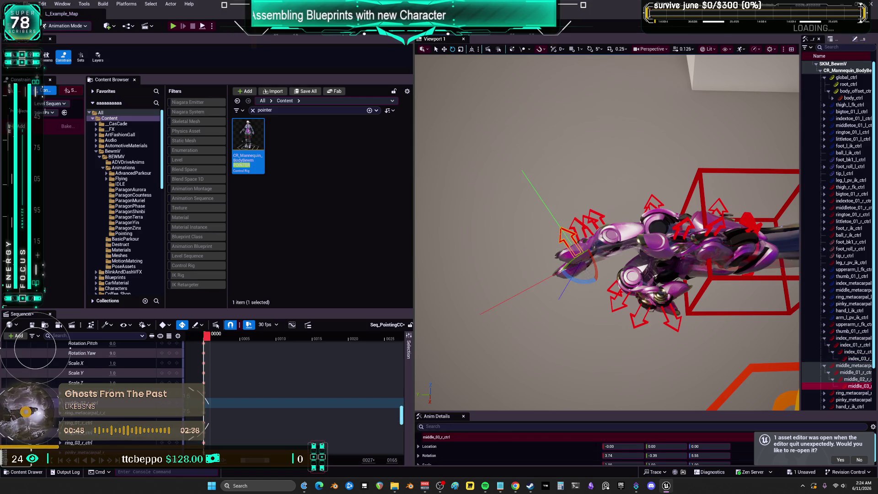
{"action": "key", "text": "Escape"}
- Zero the rotations of the index and middle middle joints and the index fingertip
{"action": "left_click", "coordinate": [604, 219]}
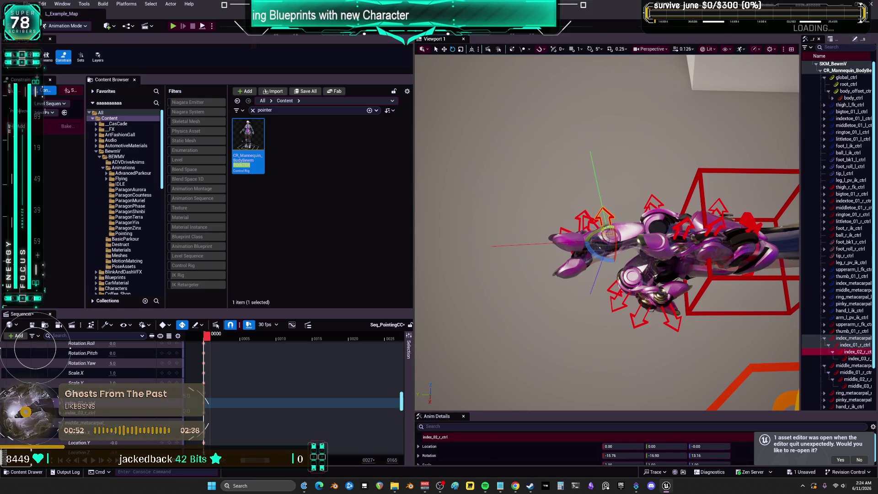
{"action": "left_click", "coordinate": [614, 267]}
{"action": "mouse_move", "coordinate": [606, 247]}
{"action": "left_mouse_down"}
{"action": "mouse_move", "coordinate": [619, 265]}
{"action": "mouse_move", "coordinate": [563, 249]}
{"action": "left_mouse_up"}
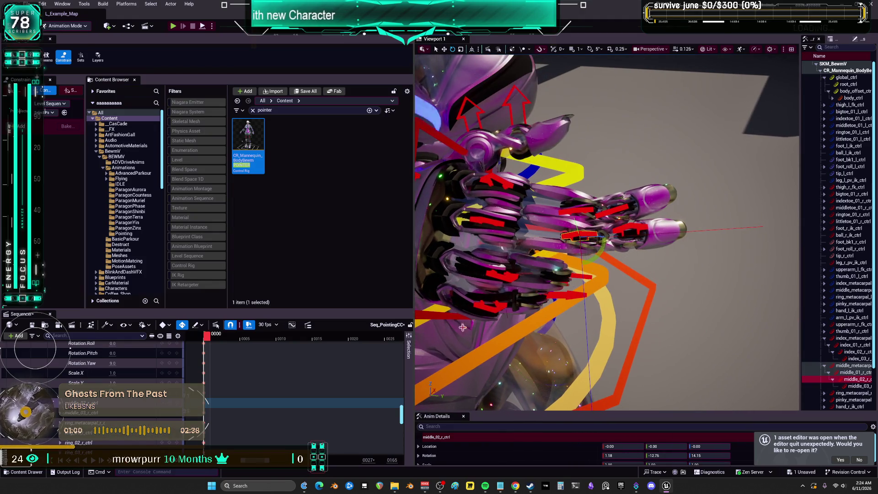
{"action": "scroll", "coordinate": [68, 348], "scroll_direction": "down", "scroll_amount": 3}
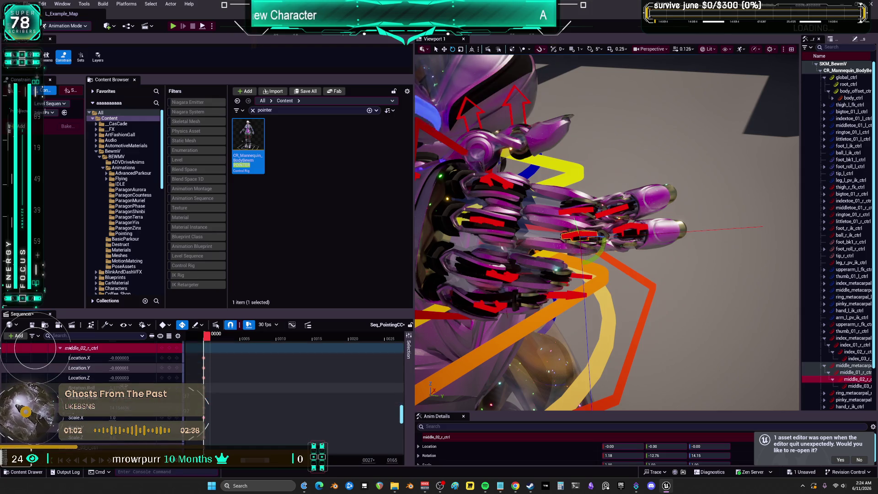
{"action": "key", "text": "ctrl+z"}
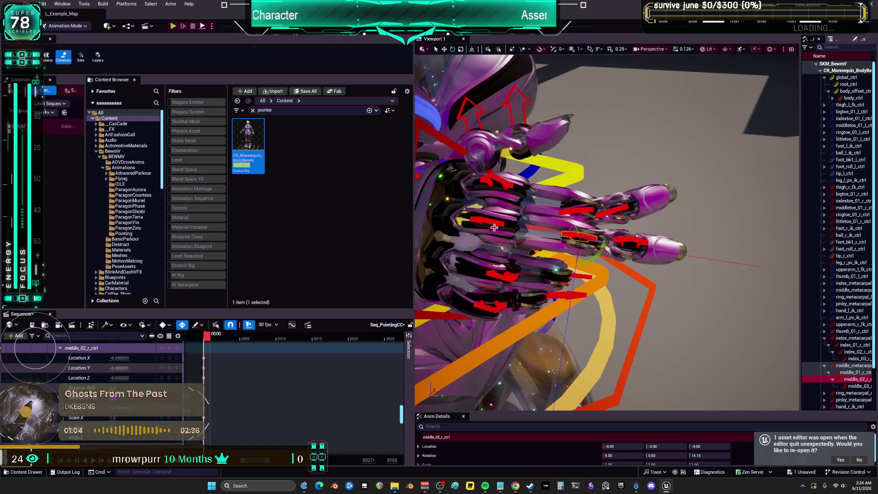
{"action": "left_click", "coordinate": [588, 210]}
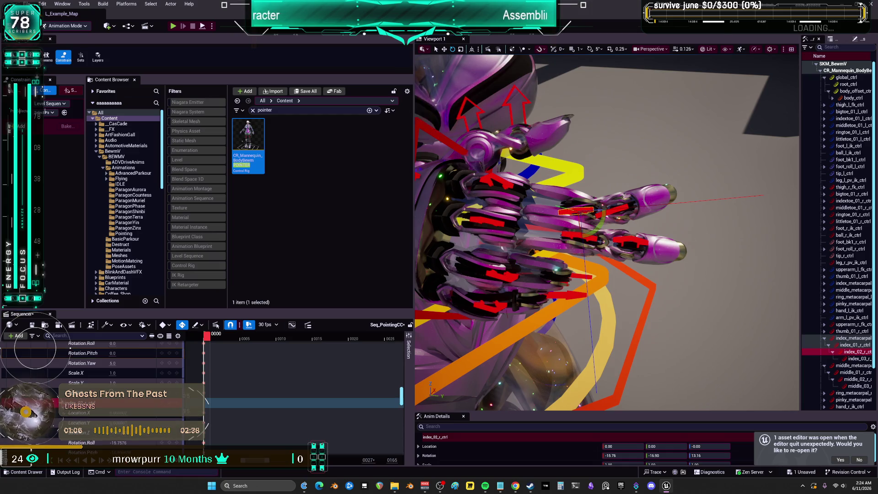
{"action": "key", "text": "ctrl+z"}
{"action": "key", "text": "ctrl+z"}
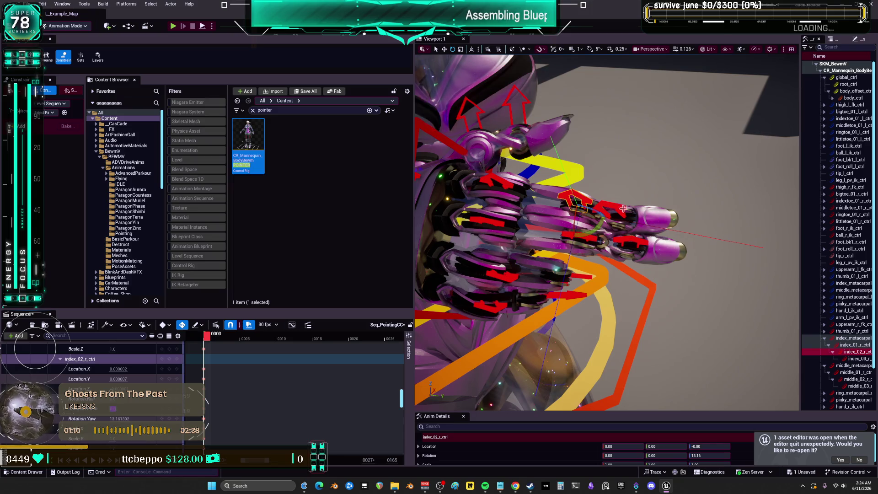
{"action": "left_click", "coordinate": [622, 209]}
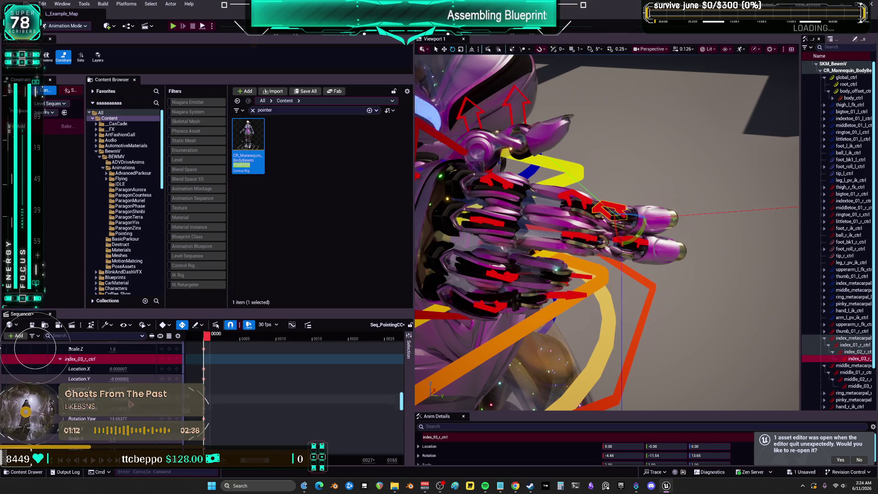
{"action": "key", "text": "ctrl+z"}
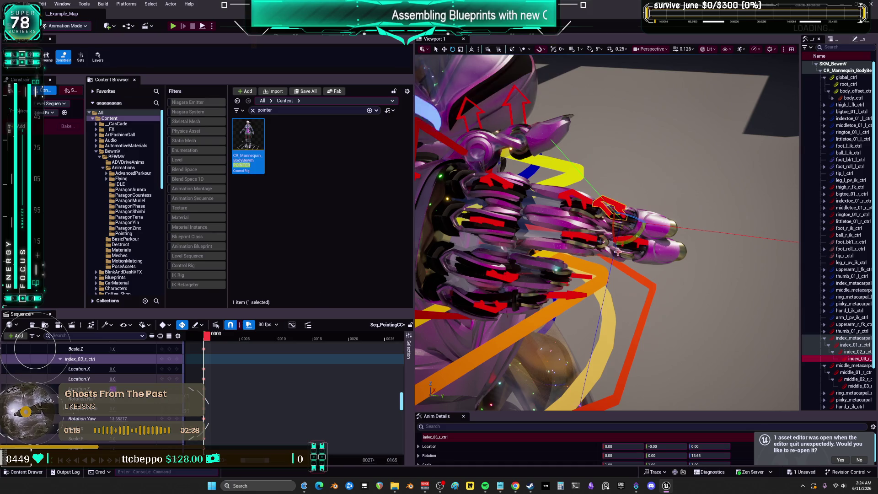
{"action": "left_click", "coordinate": [641, 243]}
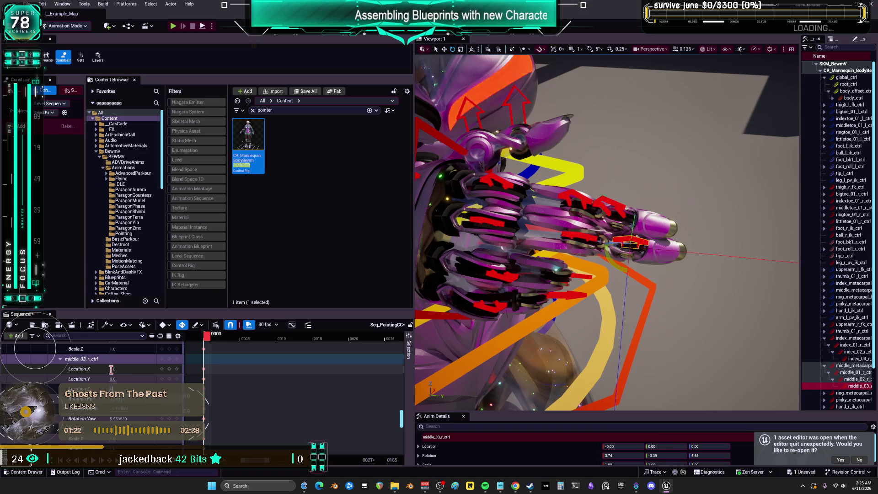
- Rotate the index metacarpal about 5°, the middle slightly, and the pinky about 3°
{"action": "left_click_drag", "start_coordinate": [595, 229], "coordinate": [659, 233]}
{"action": "left_click", "coordinate": [633, 245]}
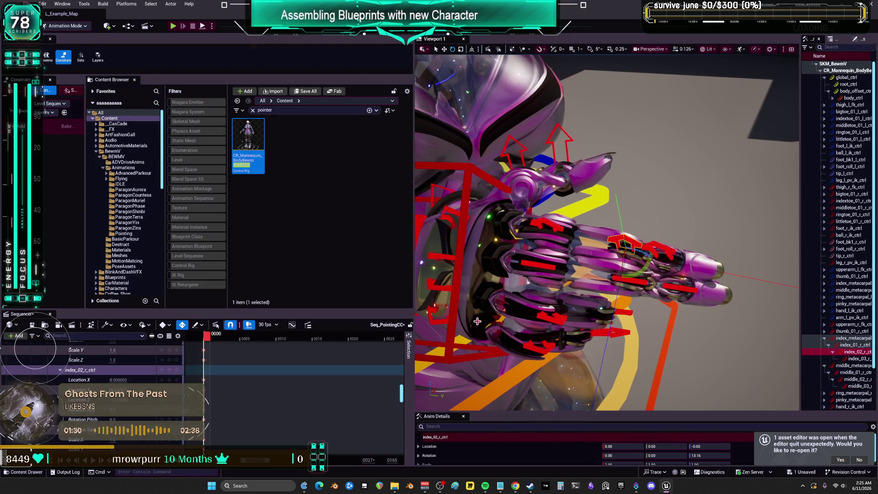
{"action": "left_click", "coordinate": [559, 227]}
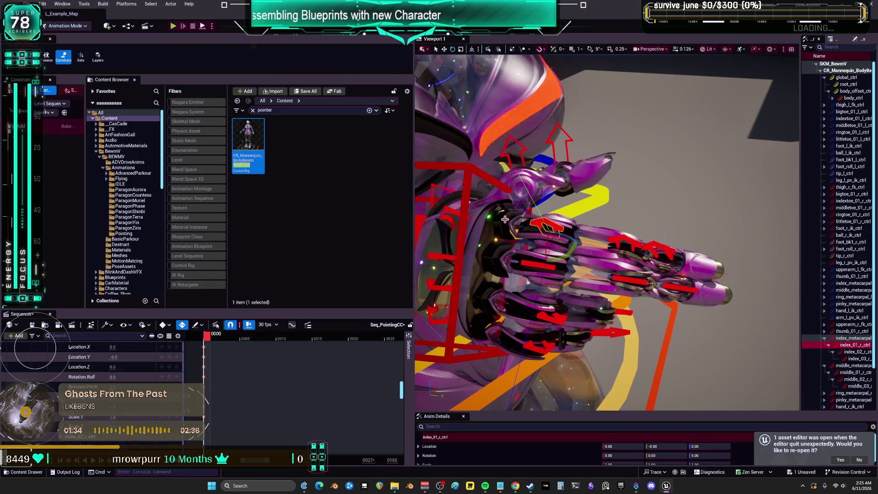
{"action": "left_click", "coordinate": [451, 212]}
{"action": "left_click_drag", "start_coordinate": [451, 214], "coordinate": [460, 264]}
{"action": "left_click", "coordinate": [455, 259]}
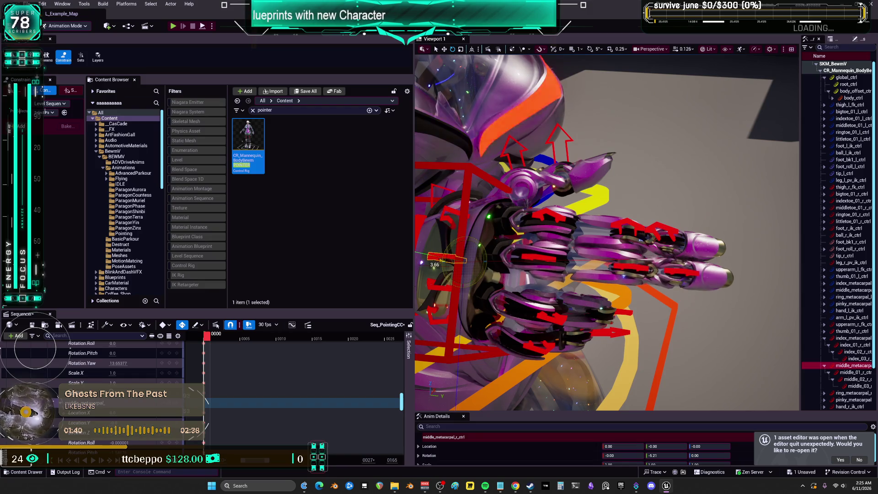
{"action": "left_click", "coordinate": [465, 287]}
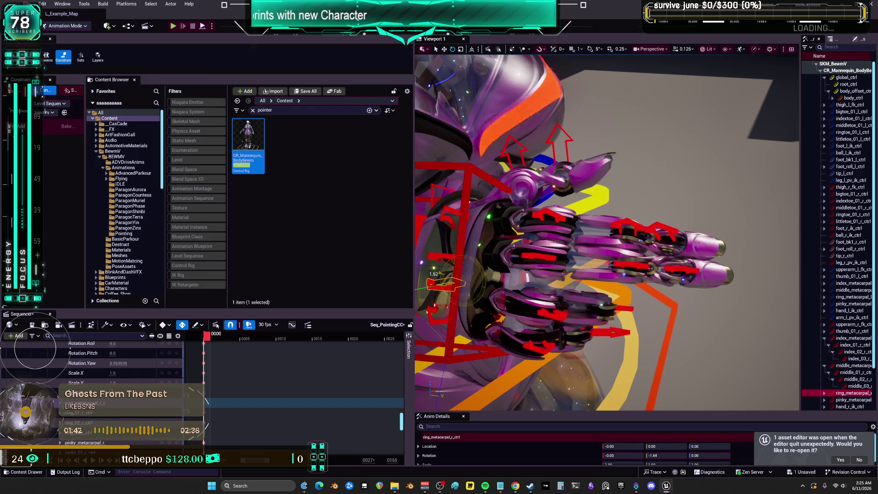
{"action": "left_click", "coordinate": [457, 317]}
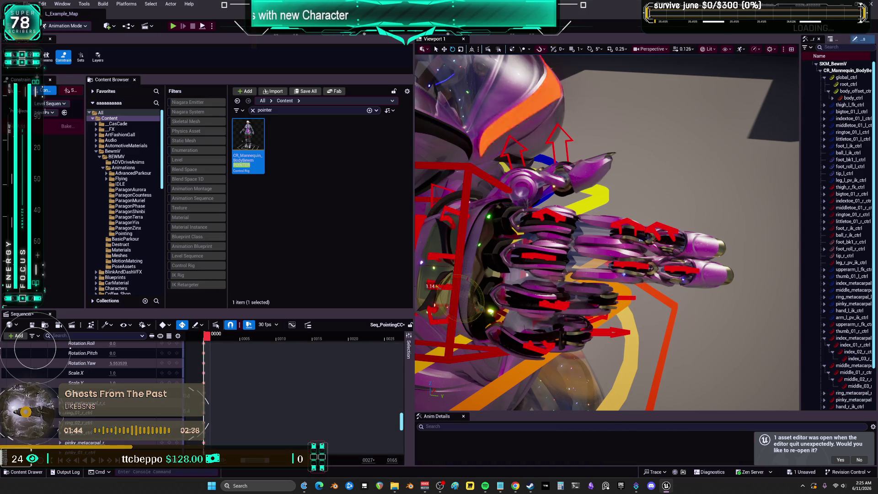
{"action": "left_click", "coordinate": [469, 319]}
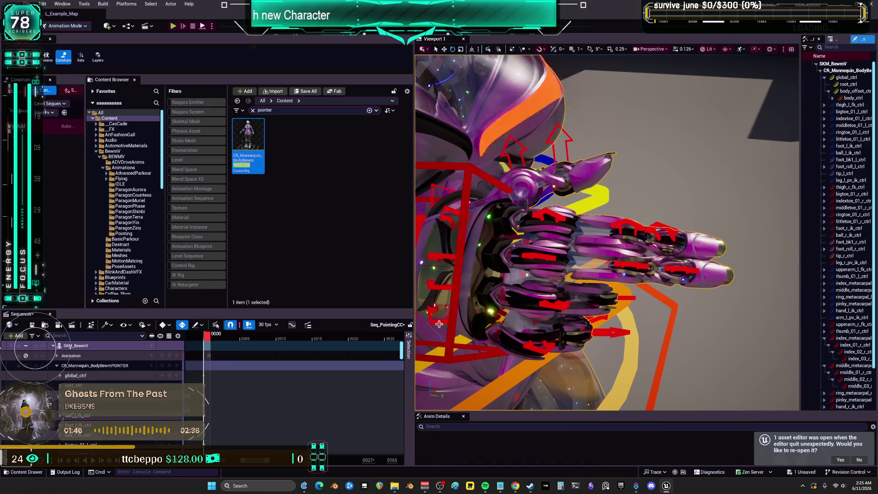
{"action": "left_click_drag", "start_coordinate": [460, 315], "coordinate": [579, 270]}
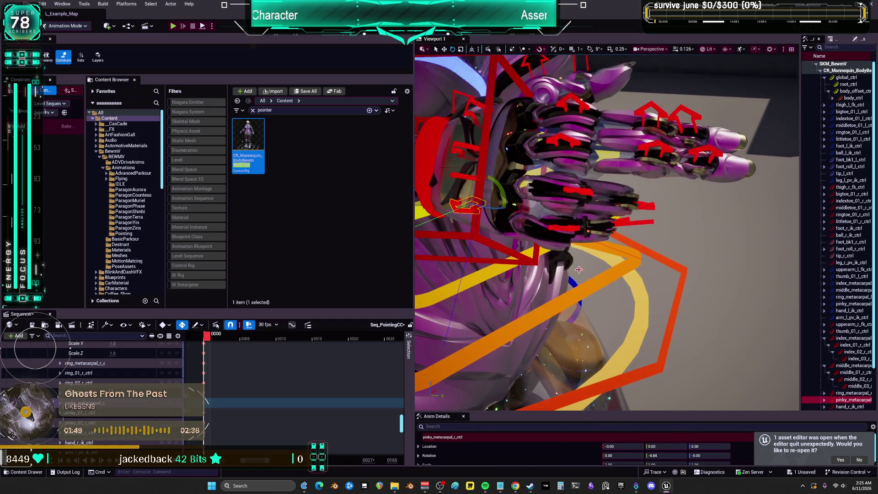
- Zero the roll and pitch of the pinky_01_r_ctrl base joint
{"action": "left_click", "coordinate": [566, 228]}
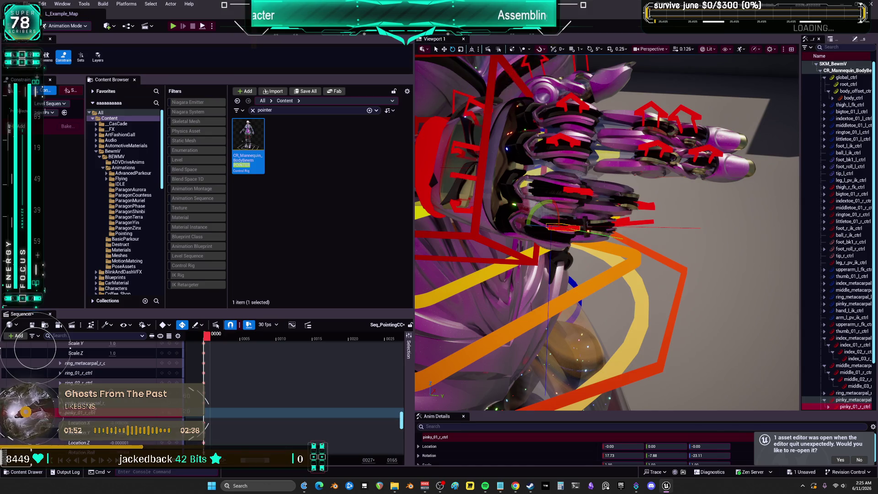
{"action": "scroll", "coordinate": [133, 393], "scroll_direction": "down", "scroll_amount": 4}
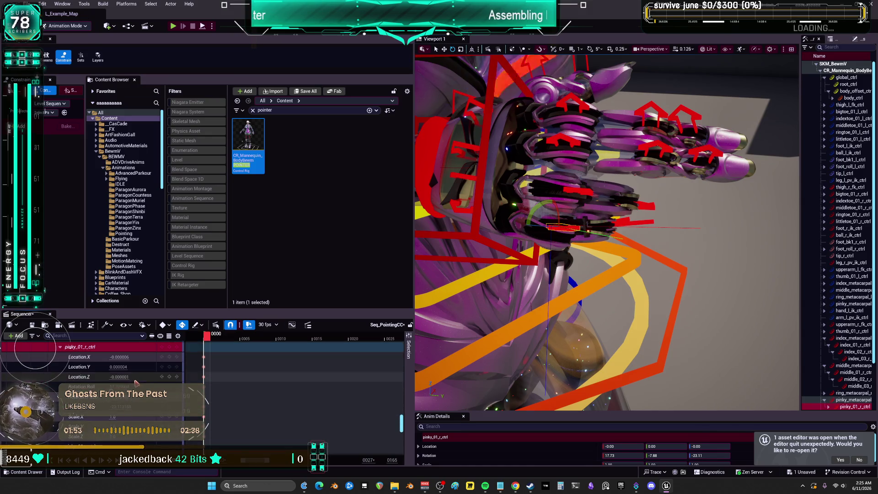
{"action": "left_click", "coordinate": [125, 357]}
{"action": "key", "text": "Tab"}
{"action": "type", "text": "0"}
{"action": "key", "text": "Tab"}
{"action": "type", "text": "0"}
{"action": "key", "text": "Tab"}
- Rotate the pinky metacarpal further down, edit ring_02_r_ctrl's roll, and orbit around pinky_02_r_ctrl
{"action": "left_click", "coordinate": [572, 192]}
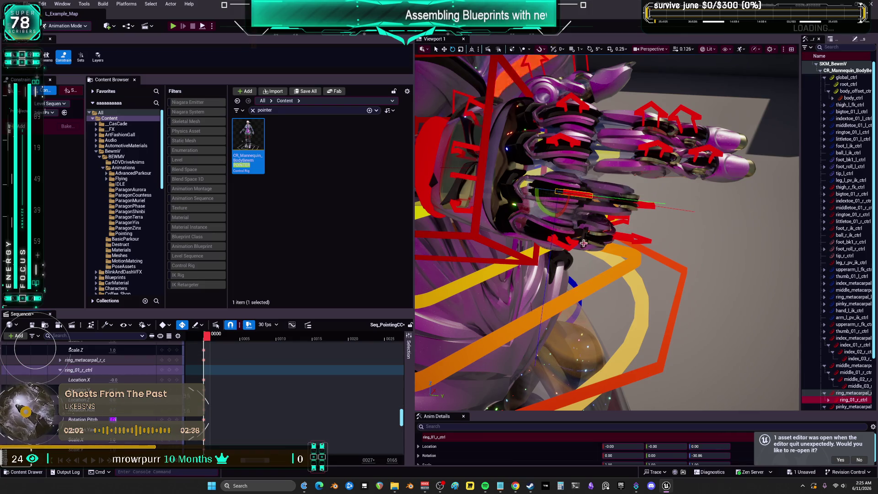
{"action": "left_click", "coordinate": [459, 210]}
{"action": "left_click_drag", "start_coordinate": [502, 200], "coordinate": [498, 211]}
{"action": "left_click", "coordinate": [657, 204]}
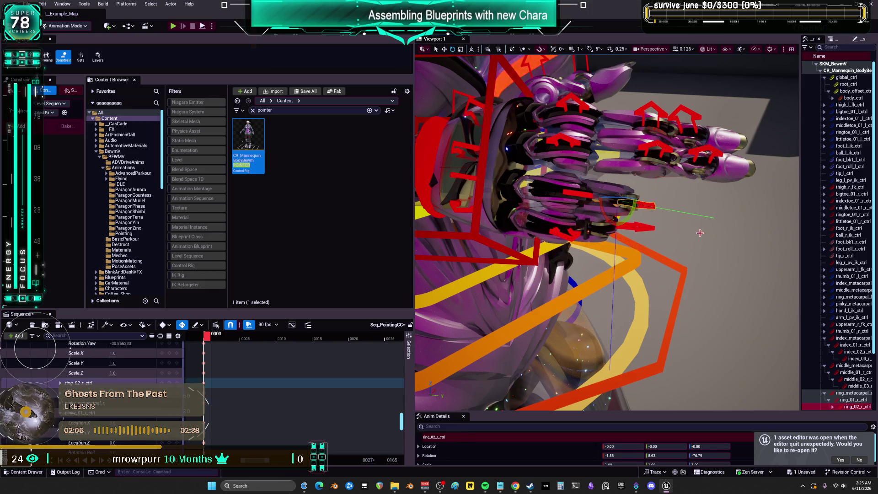
{"action": "scroll", "coordinate": [148, 417], "scroll_direction": "down", "scroll_amount": 5}
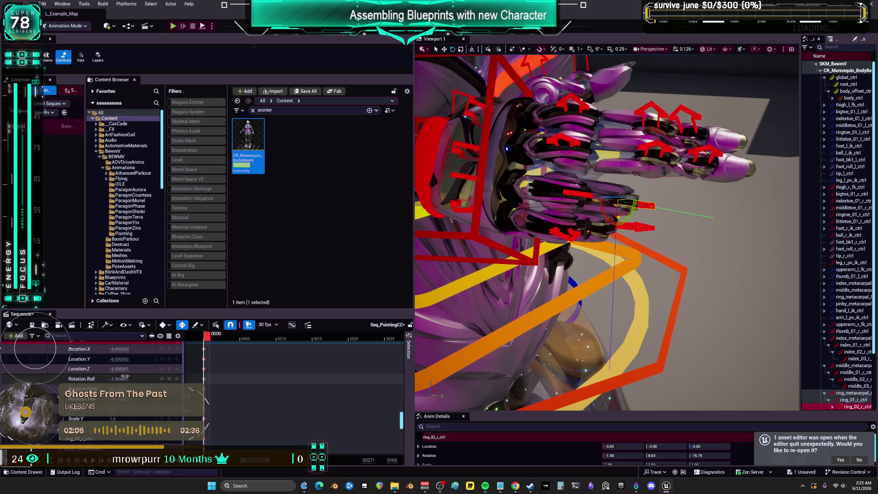
{"action": "left_click", "coordinate": [127, 378]}
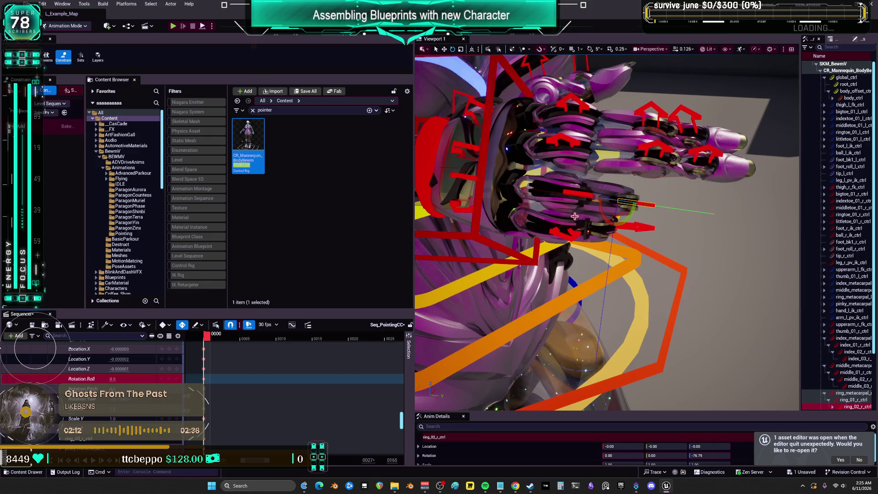
{"action": "left_click", "coordinate": [639, 226]}
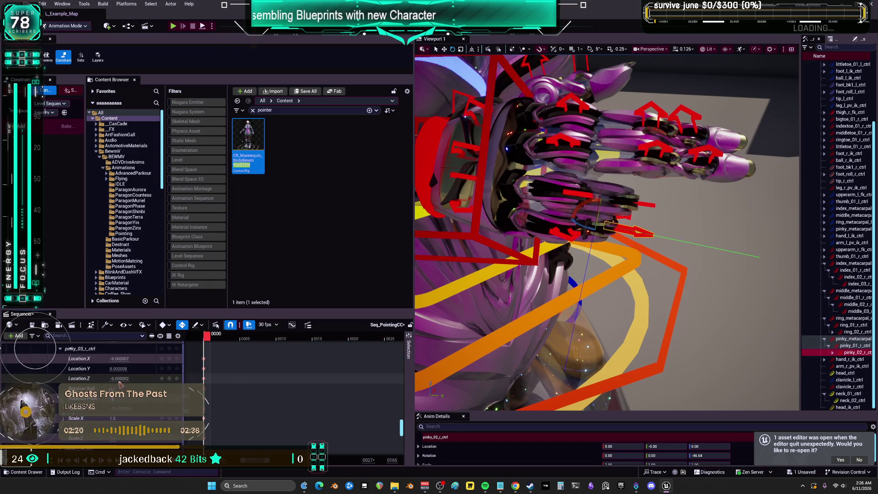
{"action": "mouse_move", "coordinate": [594, 228]}
{"action": "left_mouse_down"}
{"action": "mouse_move", "coordinate": [772, 206]}
{"action": "mouse_move", "coordinate": [622, 215]}
{"action": "left_mouse_up"}
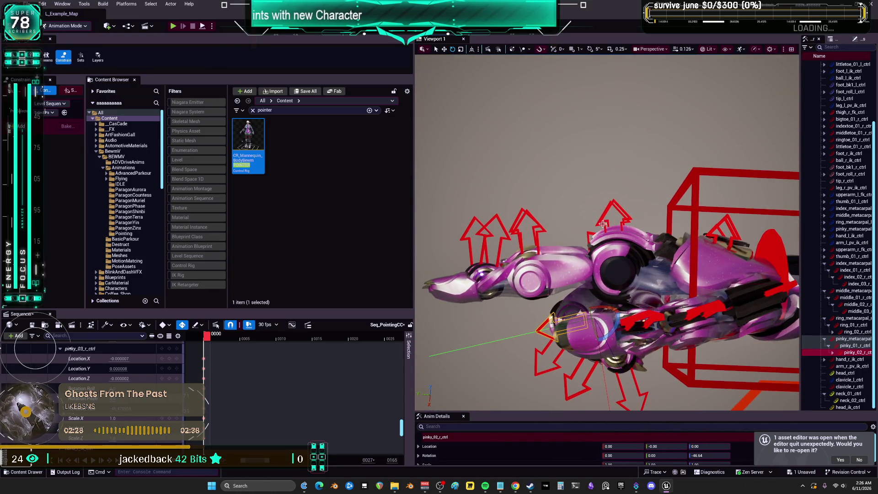
- Rotate the index finger's base a little further and bend its second joint slightly
{"action": "left_click", "coordinate": [603, 224]}
{"action": "left_click", "coordinate": [603, 225]}
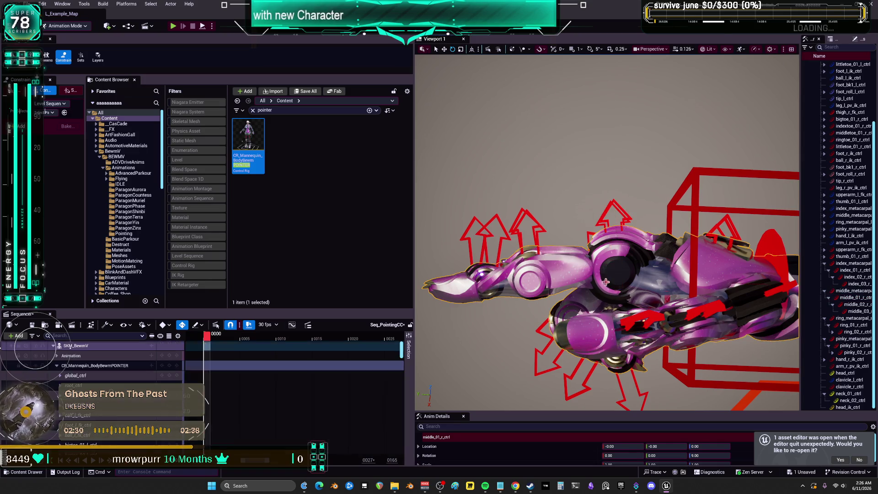
{"action": "mouse_move", "coordinate": [632, 253]}
{"action": "left_mouse_down"}
{"action": "mouse_move", "coordinate": [644, 269]}
{"action": "mouse_move", "coordinate": [625, 251]}
{"action": "left_mouse_up"}
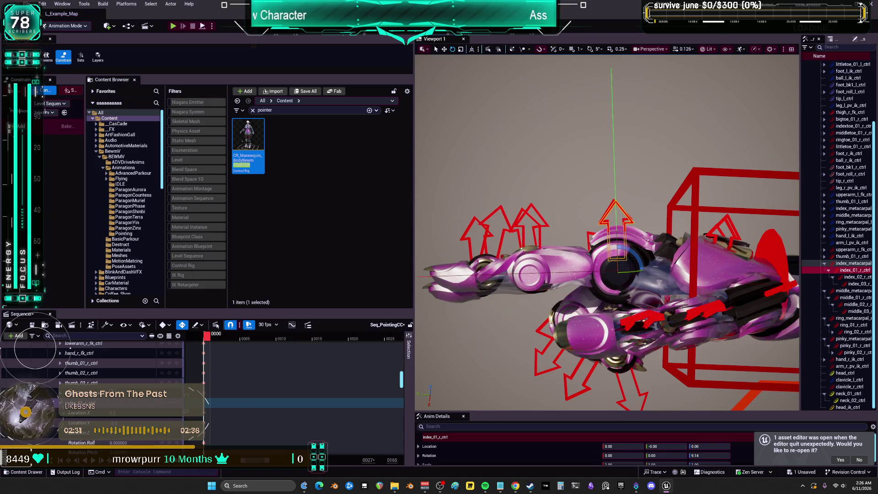
{"action": "left_click", "coordinate": [531, 271]}
{"action": "left_click_drag", "start_coordinate": [551, 263], "coordinate": [558, 273]}
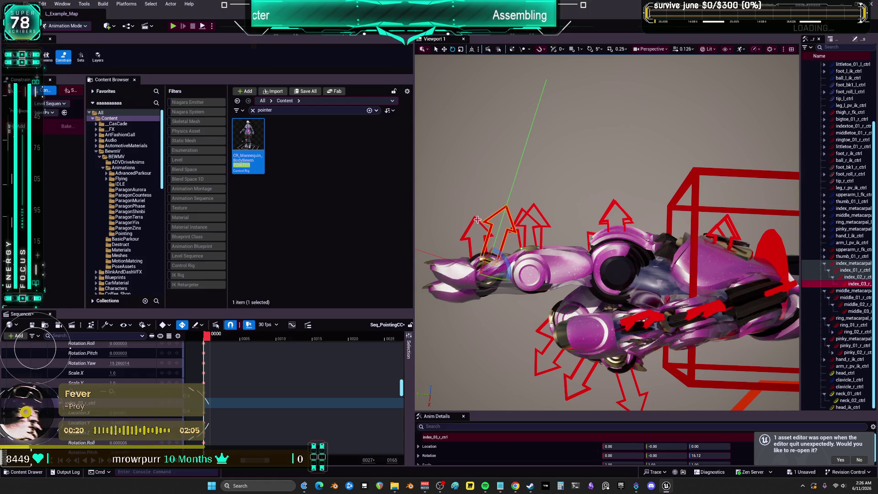
- Curl the middle finger's base, second joint (yaw 9.94) and tip joint (25.56) inward
{"action": "left_click", "coordinate": [476, 220]}
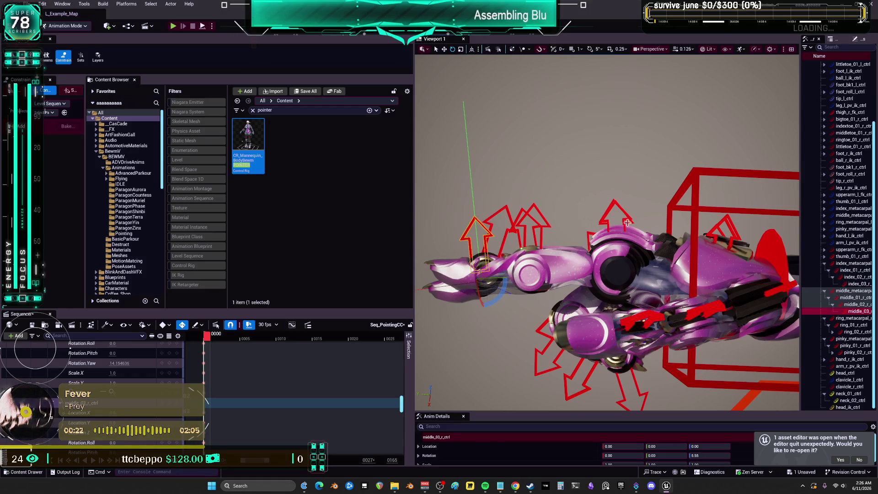
{"action": "left_click", "coordinate": [627, 223]}
{"action": "left_click", "coordinate": [855, 297]}
{"action": "left_click_drag", "start_coordinate": [624, 272], "coordinate": [645, 265]}
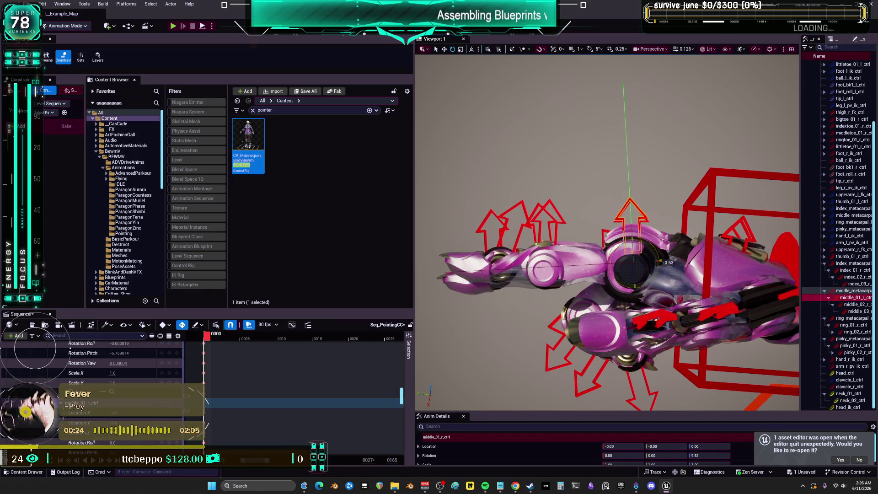
{"action": "left_click", "coordinate": [535, 211]}
{"action": "mouse_move", "coordinate": [567, 279]}
{"action": "left_mouse_down"}
{"action": "mouse_move", "coordinate": [571, 265]}
{"action": "mouse_move", "coordinate": [522, 267]}
{"action": "mouse_move", "coordinate": [595, 228]}
{"action": "mouse_move", "coordinate": [617, 251]}
{"action": "left_mouse_up"}
{"action": "left_click", "coordinate": [496, 211]}
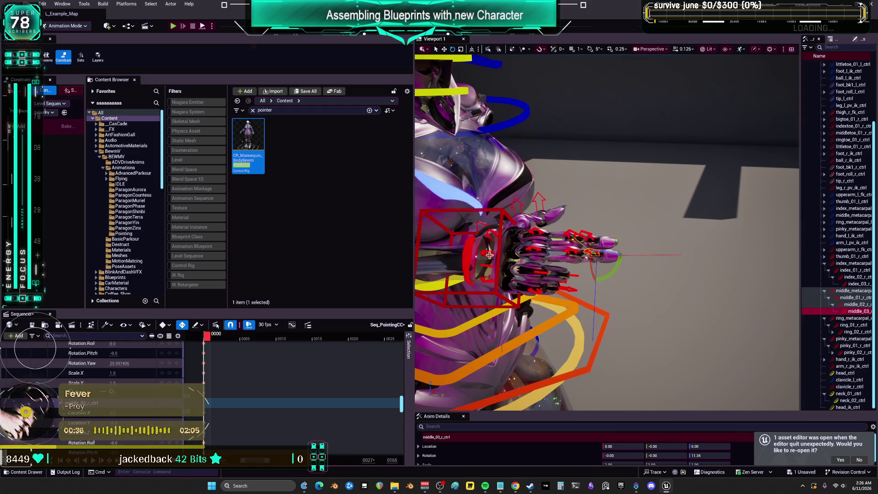
- Tilt the ring finger's metacarpal slightly and save the level and sequence
{"action": "left_click", "coordinate": [492, 269]}
{"action": "left_click_drag", "start_coordinate": [511, 281], "coordinate": [483, 281]}
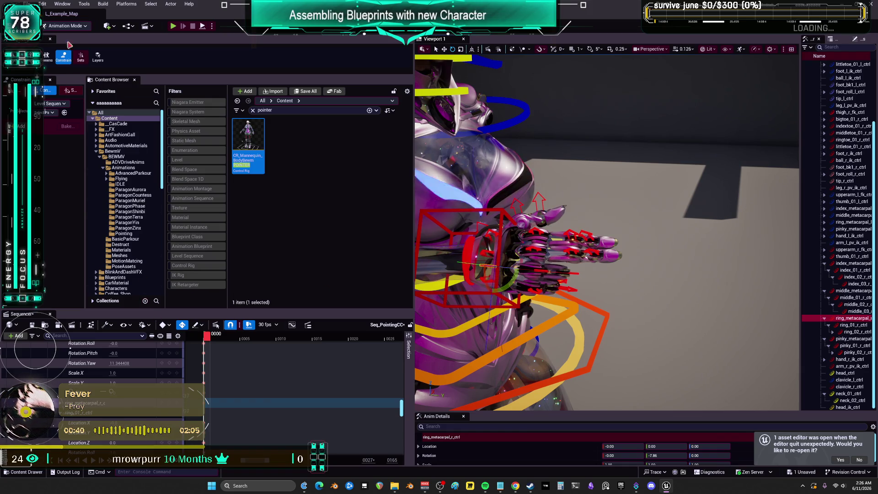
{"action": "key", "text": "ctrl+s"}
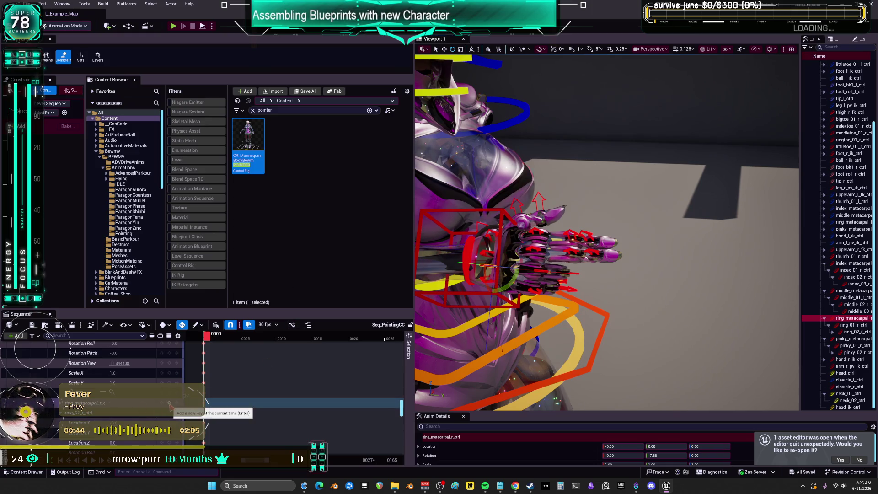
- Enlarge the sequence track list and collapse the ring and pinky finger tracks
{"action": "left_click_drag", "start_coordinate": [109, 310], "coordinate": [109, 127]}
{"action": "left_click", "coordinate": [60, 229]}
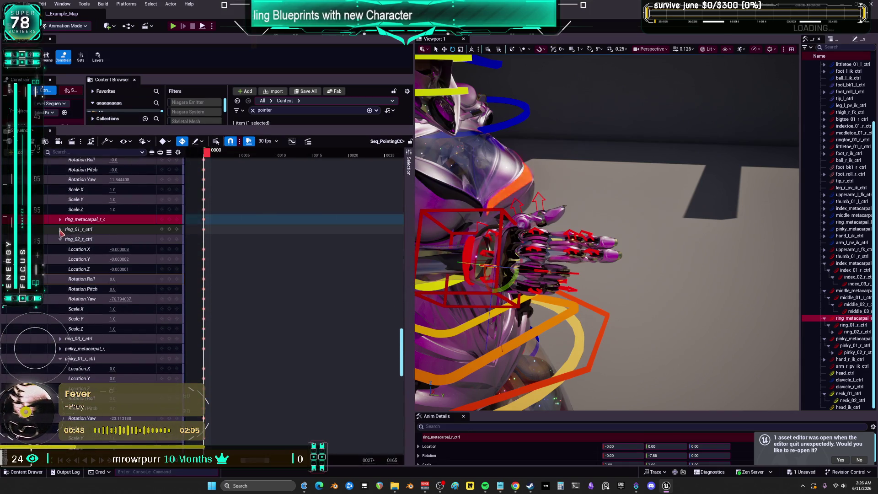
{"action": "left_click", "coordinate": [60, 239]}
{"action": "left_click", "coordinate": [60, 249]}
{"action": "left_click", "coordinate": [60, 259]}
{"action": "left_click", "coordinate": [60, 269]}
{"action": "left_click", "coordinate": [77, 279]}
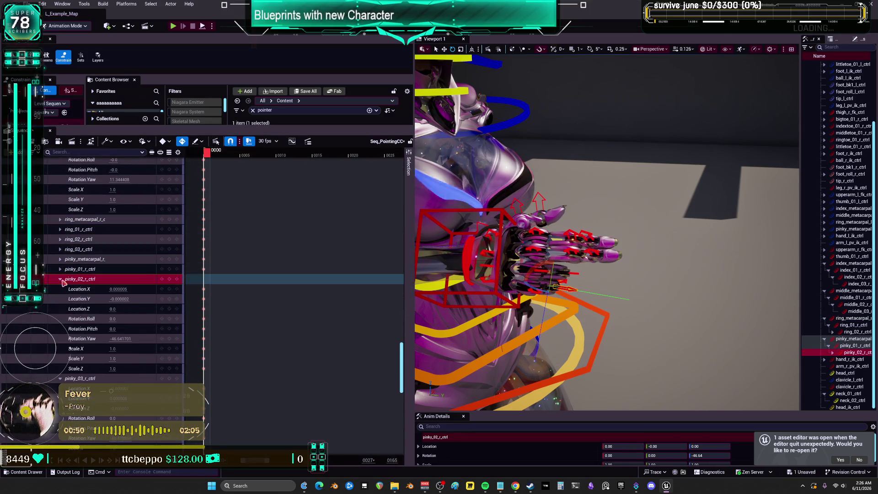
{"action": "left_click", "coordinate": [59, 279]}
- Collapse the index_02, index_03, middle_02 and middle_03 finger tracks
{"action": "scroll", "coordinate": [85, 283], "scroll_direction": "up", "scroll_amount": 2}
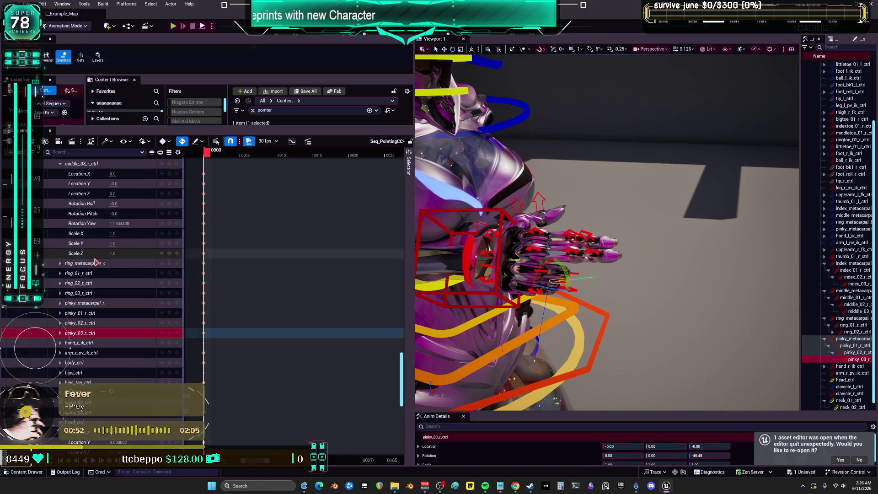
{"action": "left_click", "coordinate": [66, 163]}
{"action": "scroll", "coordinate": [73, 220], "scroll_direction": "up", "scroll_amount": 20}
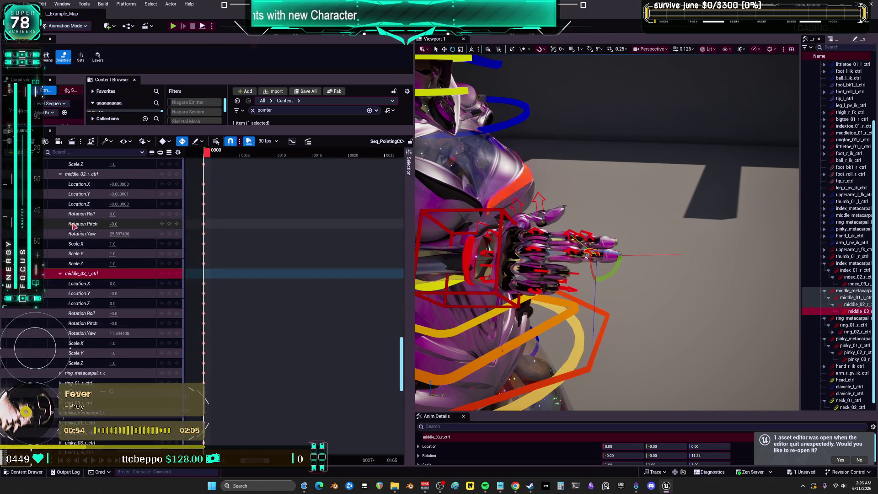
{"action": "scroll", "coordinate": [94, 280], "scroll_direction": "up", "scroll_amount": 3}
{"action": "left_click", "coordinate": [60, 279]}
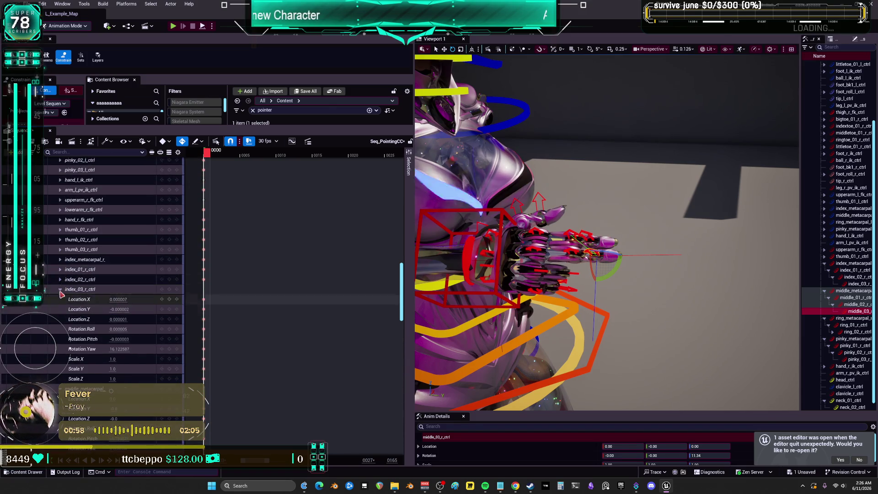
{"action": "left_click", "coordinate": [60, 289]}
{"action": "scroll", "coordinate": [62, 318], "scroll_direction": "down", "scroll_amount": 2}
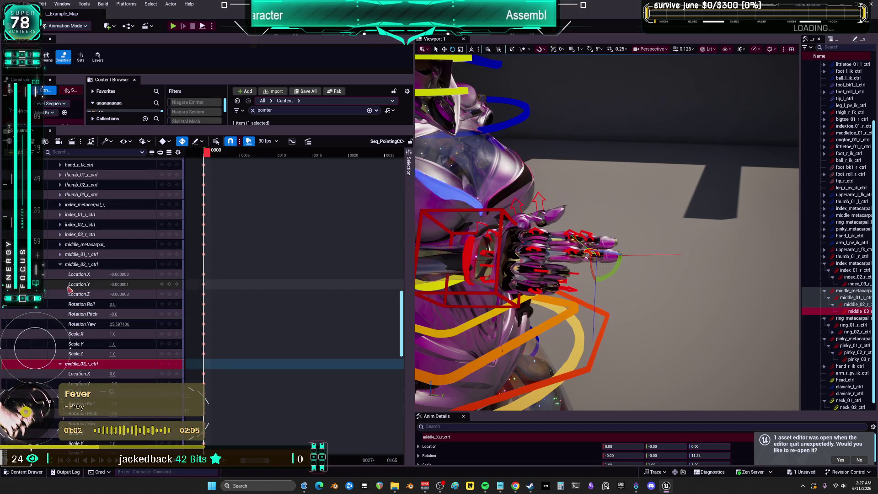
{"action": "left_click", "coordinate": [60, 265]}
{"action": "left_click", "coordinate": [60, 274]}
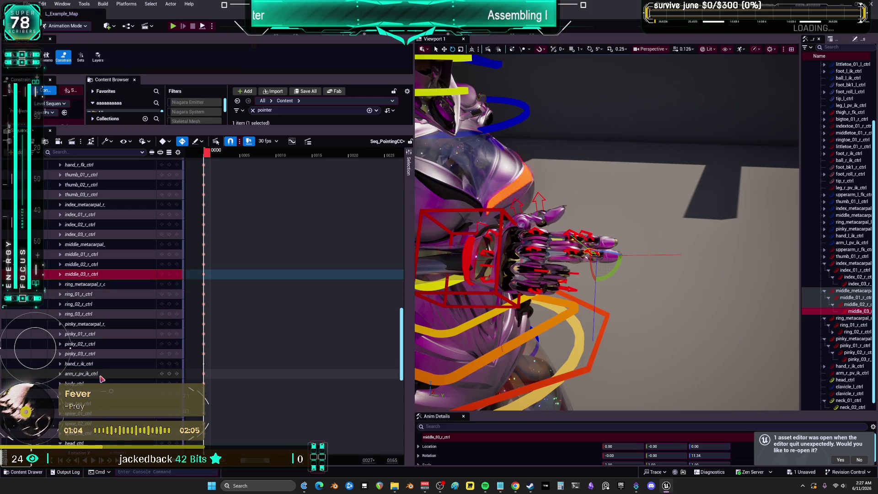
{"action": "left_click", "coordinate": [89, 356]}
{"action": "scroll", "coordinate": [89, 357], "scroll_direction": "up", "scroll_amount": 2}
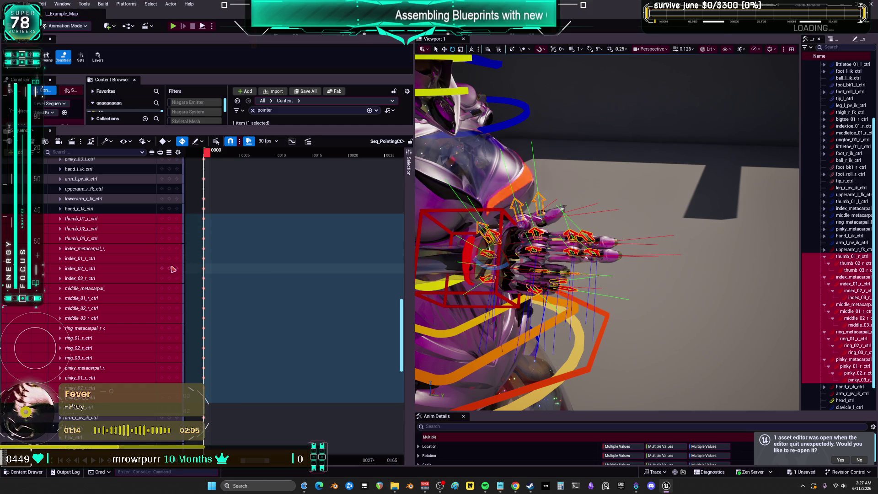
- Select the middle_01, ring_metacarpal and pinky_01_r_ctrl tracks in the Sequencer
{"action": "left_click", "coordinate": [170, 300]}
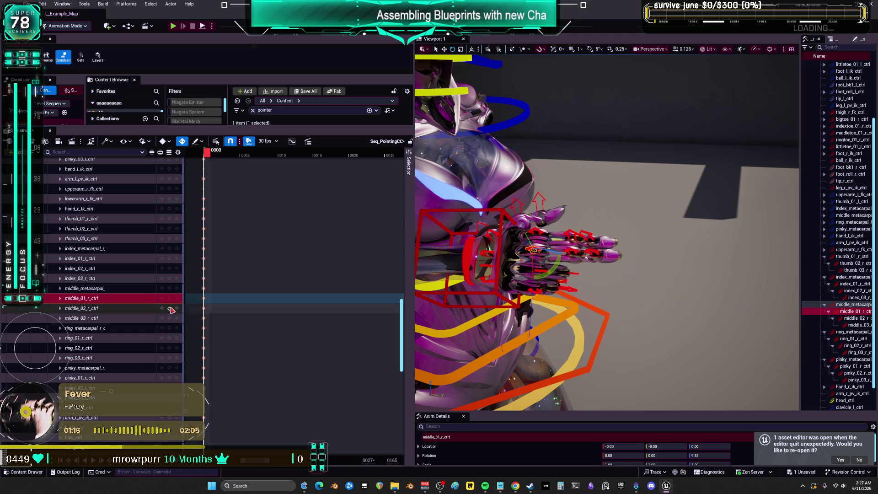
{"action": "left_click", "coordinate": [170, 328]}
{"action": "left_click", "coordinate": [170, 348]}
{"action": "left_click", "coordinate": [170, 358]}
{"action": "left_click", "coordinate": [172, 378]}
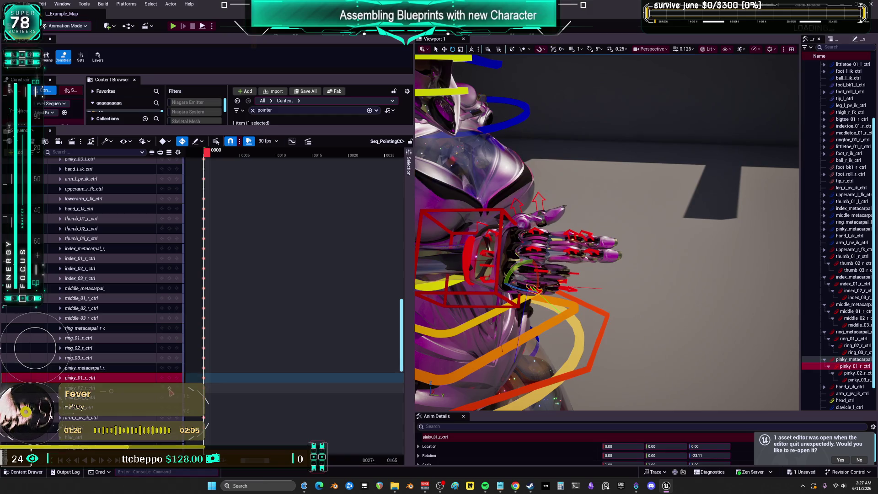
{"action": "scroll", "coordinate": [607, 232], "scroll_direction": "down", "scroll_amount": 5}
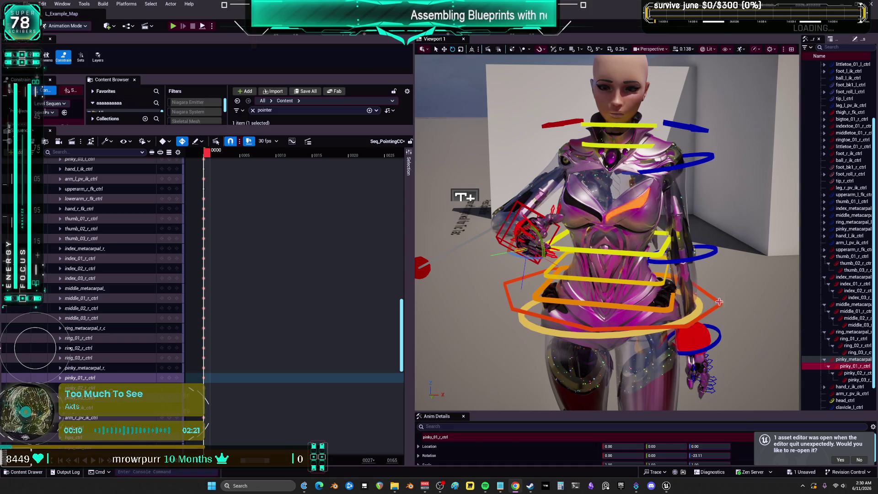
- Fly the viewport around the level, then frame the right hand's selected pinky control
{"action": "scroll", "coordinate": [748, 313], "scroll_direction": "down", "scroll_amount": 8}
{"action": "mouse_move", "coordinate": [608, 229]}
{"action": "left_mouse_down"}
{"action": "mouse_move", "coordinate": [603, 215]}
{"action": "mouse_move", "coordinate": [613, 224]}
{"action": "mouse_move", "coordinate": [631, 210]}
{"action": "mouse_move", "coordinate": [471, 333]}
{"action": "mouse_move", "coordinate": [480, 325]}
{"action": "mouse_move", "coordinate": [427, 337]}
{"action": "mouse_move", "coordinate": [541, 320]}
{"action": "mouse_move", "coordinate": [529, 297]}
{"action": "mouse_move", "coordinate": [480, 347]}
{"action": "mouse_move", "coordinate": [430, 347]}
{"action": "mouse_move", "coordinate": [540, 336]}
{"action": "left_mouse_up"}
{"action": "key", "text": "d"}
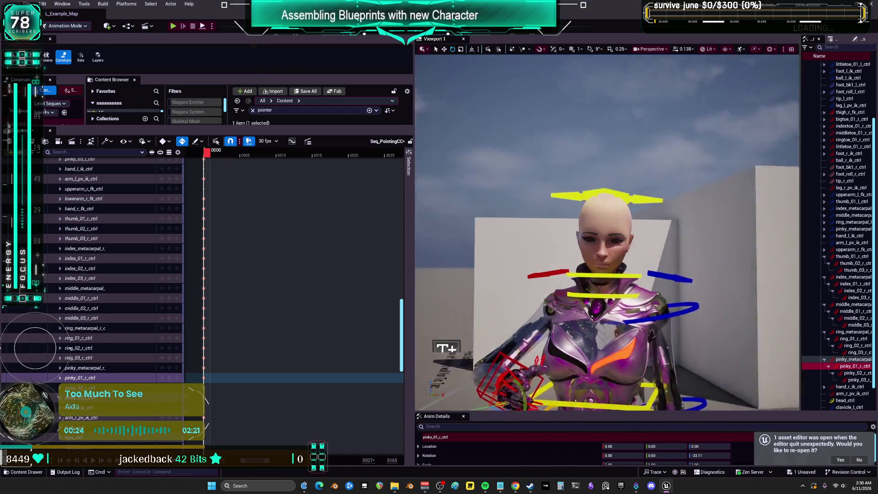
{"action": "key", "text": "d"}
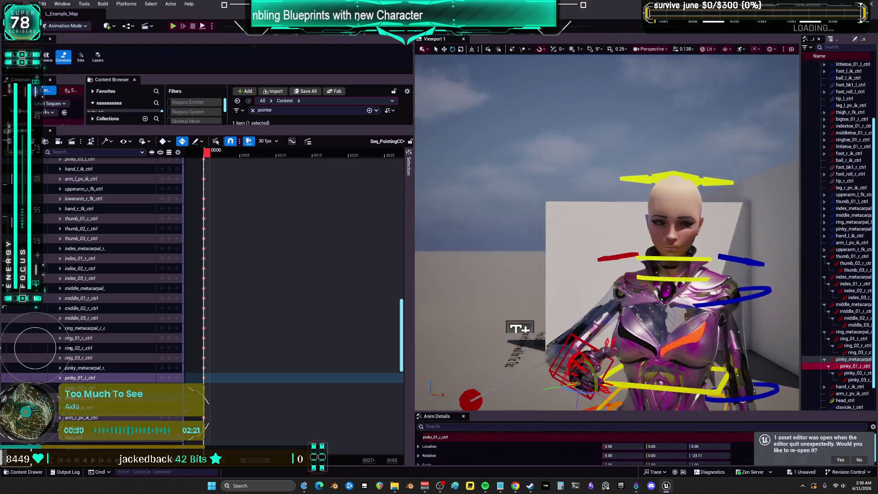
{"action": "mouse_move", "coordinate": [685, 238]}
{"action": "left_mouse_down"}
{"action": "mouse_move", "coordinate": [684, 191]}
{"action": "mouse_move", "coordinate": [685, 229]}
{"action": "left_mouse_up"}
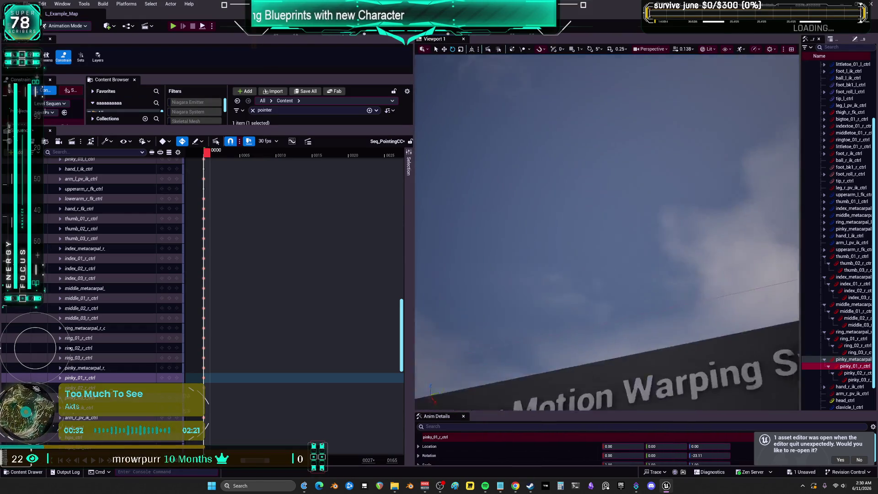
{"action": "key", "text": "Down"}
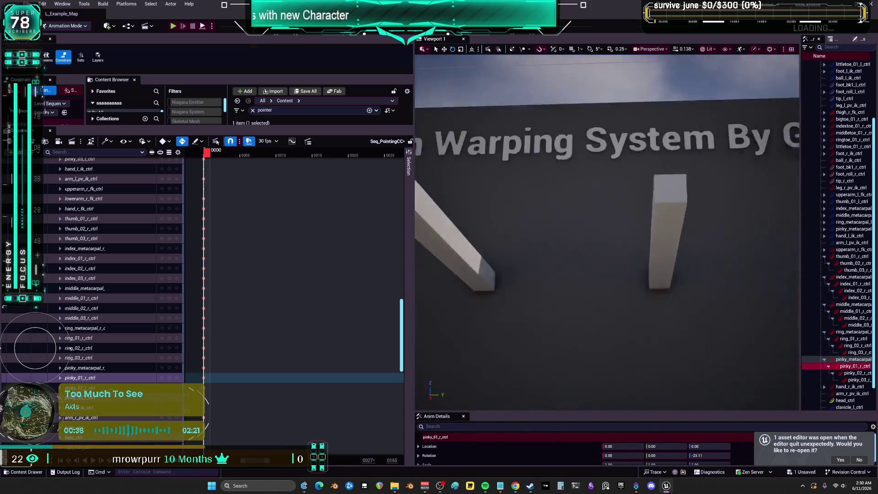
{"action": "left_click_drag", "start_coordinate": [606, 232], "coordinate": [640, 232]}
{"action": "key", "text": "f"}
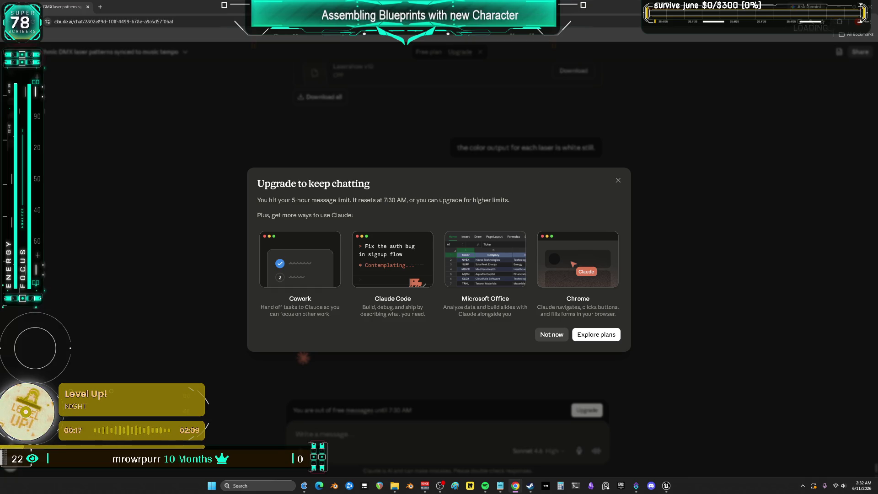
- Dismiss the upgrade prompt and open the Lasershow v10 CPP file in the side panel
{"action": "left_click", "coordinate": [618, 181]}
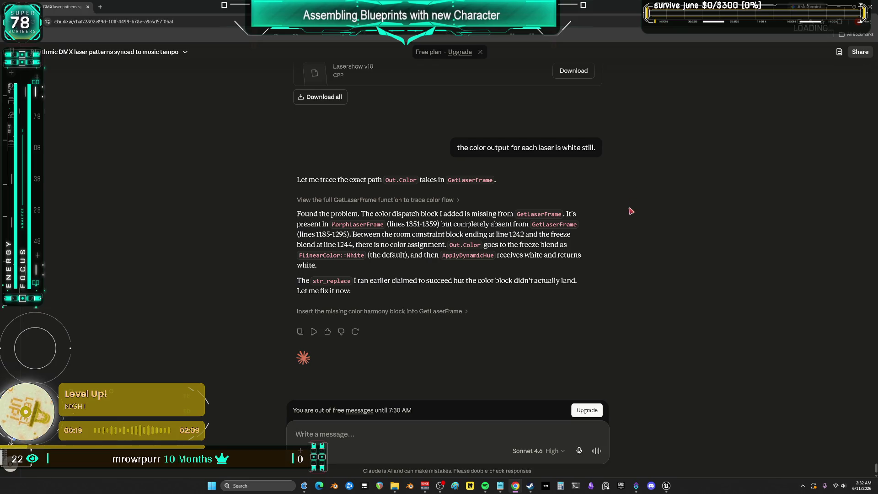
{"action": "scroll", "coordinate": [556, 270], "scroll_direction": "down", "scroll_amount": 1}
{"action": "scroll", "coordinate": [570, 270], "scroll_direction": "up", "scroll_amount": 2}
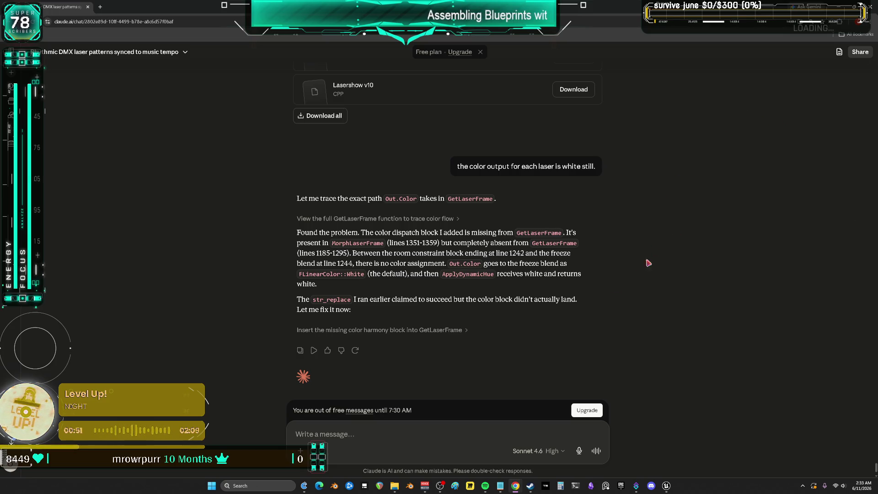
{"action": "scroll", "coordinate": [394, 162], "scroll_direction": "up", "scroll_amount": 2}
{"action": "left_click", "coordinate": [393, 159]}
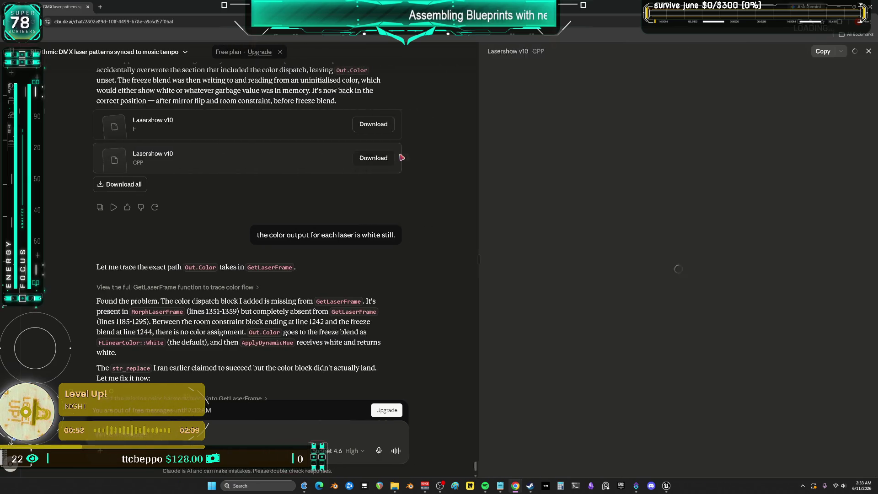
- Widen the code panel, scroll to the pattern math and select lines 252–254
{"action": "left_click_drag", "start_coordinate": [451, 204], "coordinate": [300, 204]}
{"action": "scroll", "coordinate": [562, 280], "scroll_direction": "down", "scroll_amount": 20}
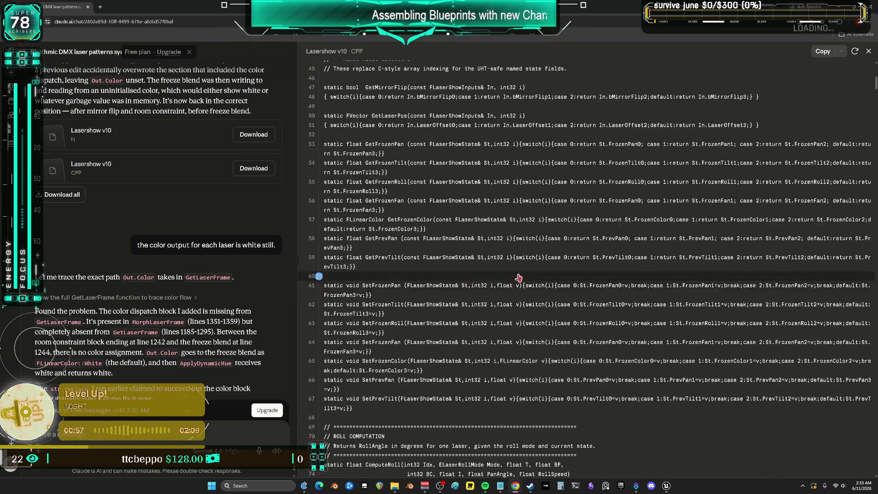
{"action": "scroll", "coordinate": [562, 280], "scroll_direction": "down", "scroll_amount": 18}
{"action": "left_click_drag", "start_coordinate": [596, 327], "coordinate": [556, 294]}
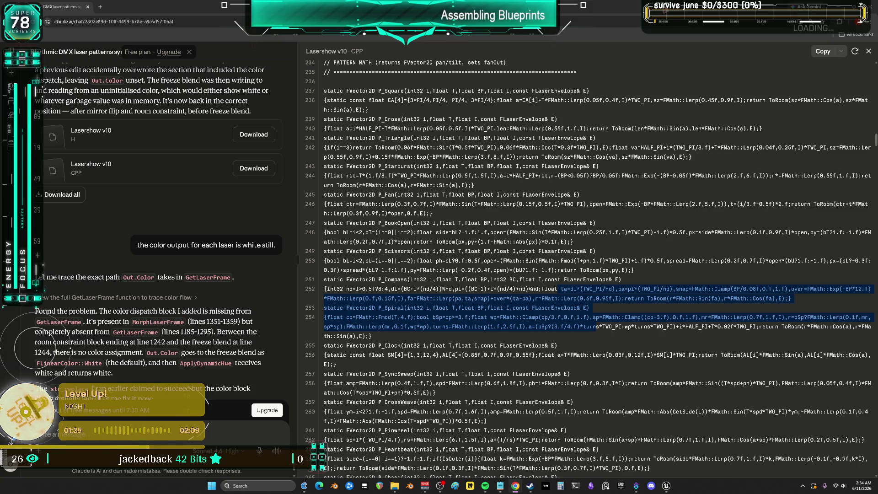
{"action": "key", "text": "alt+Tab"}
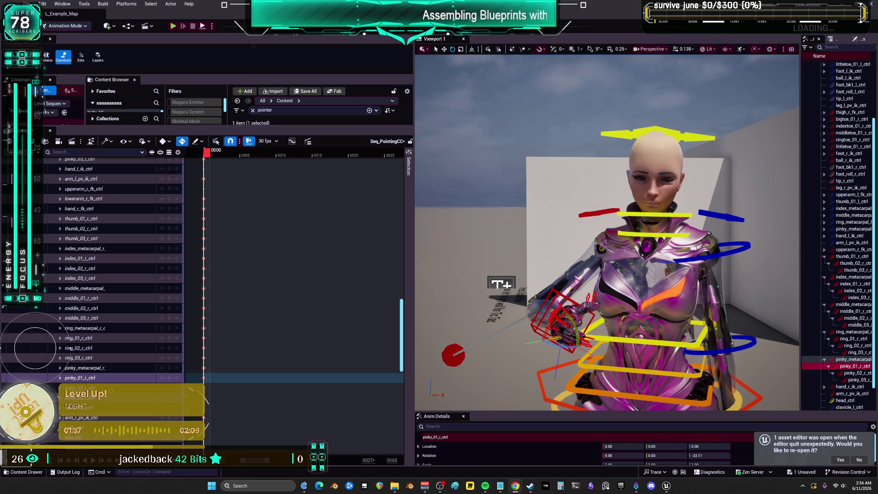
- Fly the camera close to the character's torso and set the viewport field of view to 5
{"action": "mouse_move", "coordinate": [631, 192]}
{"action": "left_mouse_down"}
{"action": "mouse_move", "coordinate": [633, 58]}
{"action": "mouse_move", "coordinate": [595, 137]}
{"action": "mouse_move", "coordinate": [548, 151]}
{"action": "mouse_move", "coordinate": [602, 198]}
{"action": "mouse_move", "coordinate": [556, 175]}
{"action": "mouse_move", "coordinate": [622, 166]}
{"action": "left_mouse_up"}
{"action": "mouse_move", "coordinate": [609, 229]}
{"action": "left_mouse_down"}
{"action": "mouse_move", "coordinate": [563, 224]}
{"action": "mouse_move", "coordinate": [617, 204]}
{"action": "mouse_move", "coordinate": [608, 160]}
{"action": "mouse_move", "coordinate": [606, 192]}
{"action": "mouse_move", "coordinate": [624, 211]}
{"action": "mouse_move", "coordinate": [631, 270]}
{"action": "left_mouse_up"}
{"action": "left_click", "coordinate": [616, 204]}
{"action": "mouse_move", "coordinate": [641, 80]}
{"action": "left_mouse_down"}
{"action": "mouse_move", "coordinate": [642, 117]}
{"action": "mouse_move", "coordinate": [615, 123]}
{"action": "mouse_move", "coordinate": [614, 138]}
{"action": "left_mouse_up"}
{"action": "left_click", "coordinate": [651, 49]}
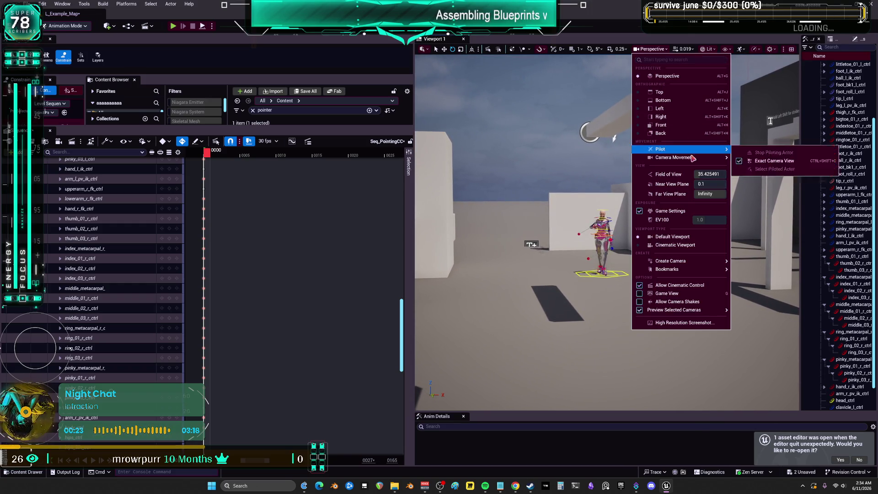
{"action": "left_click_drag", "start_coordinate": [710, 173], "coordinate": [686, 174]}
{"action": "type", "text": "5"}
{"action": "key", "text": "Return"}
{"action": "mouse_move", "coordinate": [581, 197]}
{"action": "left_mouse_down"}
{"action": "mouse_move", "coordinate": [581, 220]}
{"action": "mouse_move", "coordinate": [567, 202]}
{"action": "mouse_move", "coordinate": [553, 201]}
{"action": "left_mouse_up"}
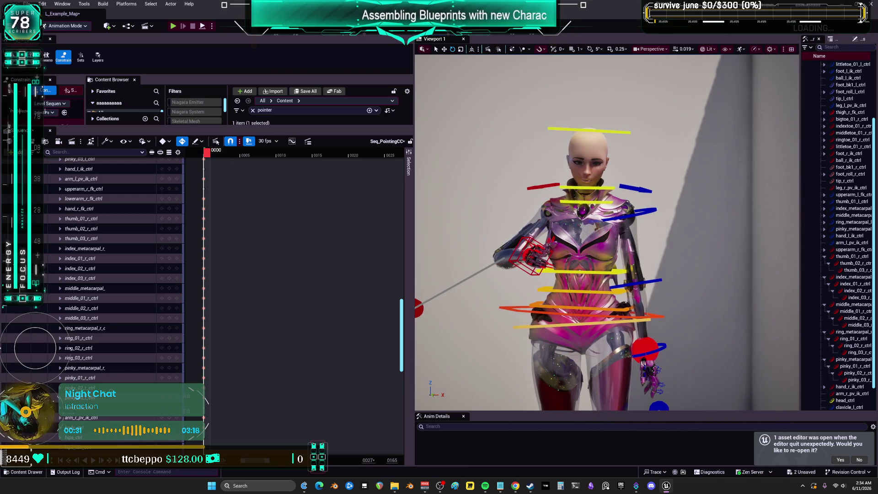
{"action": "left_click", "coordinate": [532, 257]}
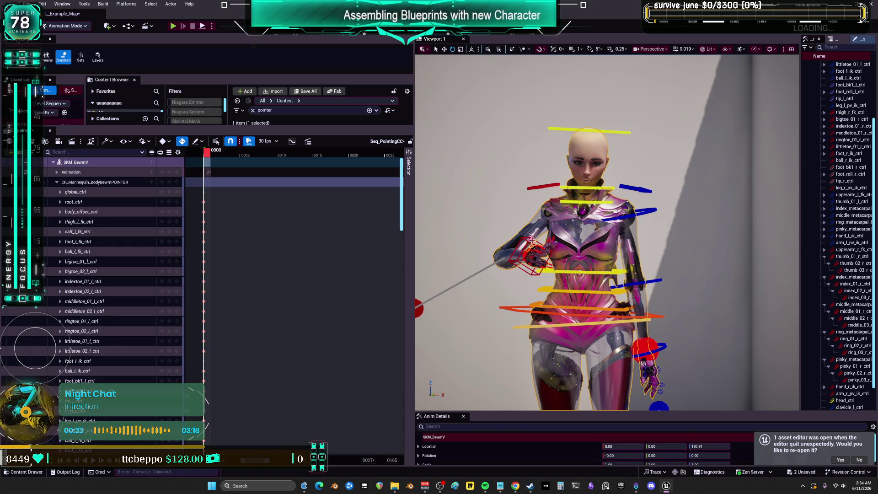
- Move the right hand IK control to -7.80, 15.46, -5.06, shift the arm pole, and rotate the hand
{"action": "left_click_drag", "start_coordinate": [544, 257], "coordinate": [520, 254]}
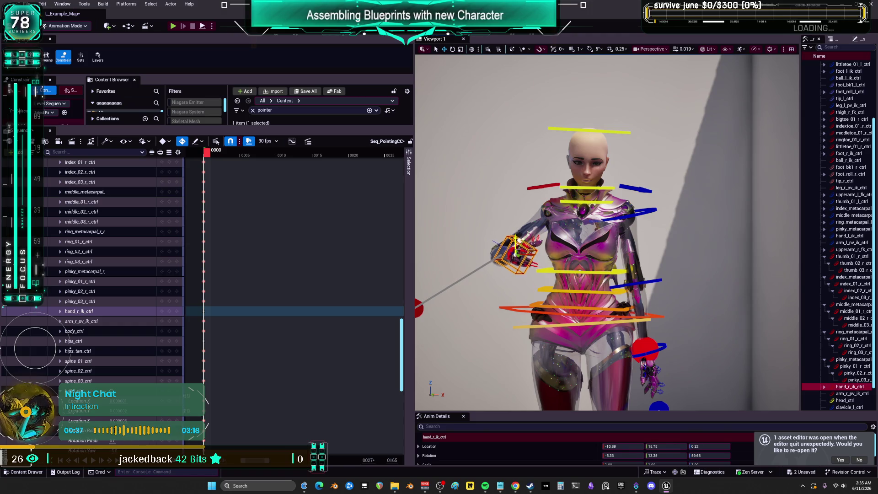
{"action": "left_click_drag", "start_coordinate": [420, 307], "coordinate": [479, 307]}
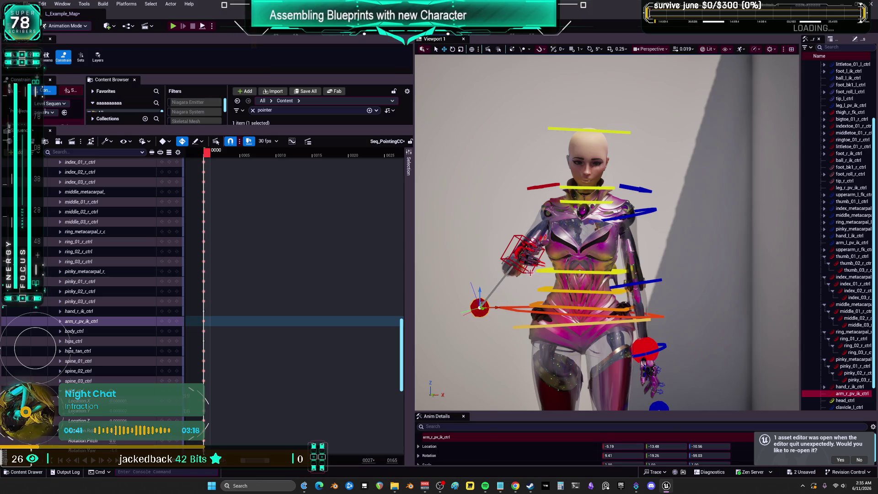
{"action": "left_click", "coordinate": [526, 256]}
{"action": "key", "text": "e"}
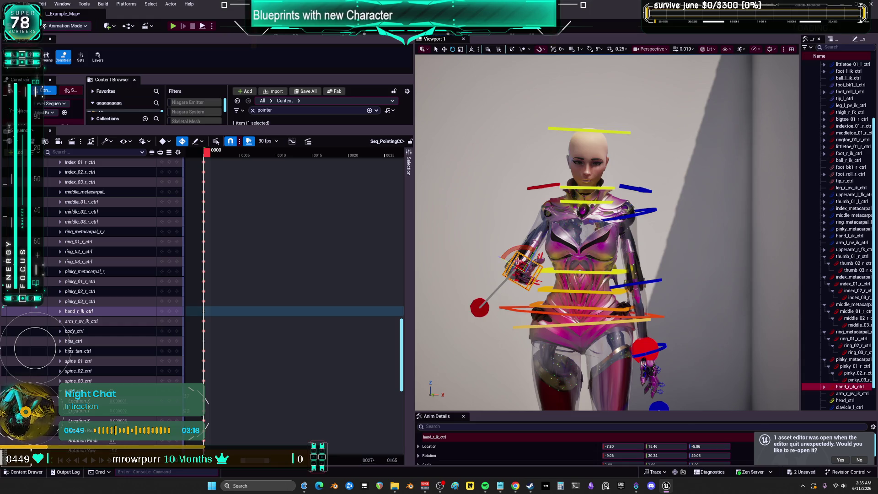
{"action": "mouse_move", "coordinate": [521, 272]}
{"action": "left_mouse_down"}
{"action": "mouse_move", "coordinate": [530, 275]}
{"action": "mouse_move", "coordinate": [512, 265]}
{"action": "mouse_move", "coordinate": [520, 262]}
{"action": "left_mouse_up"}
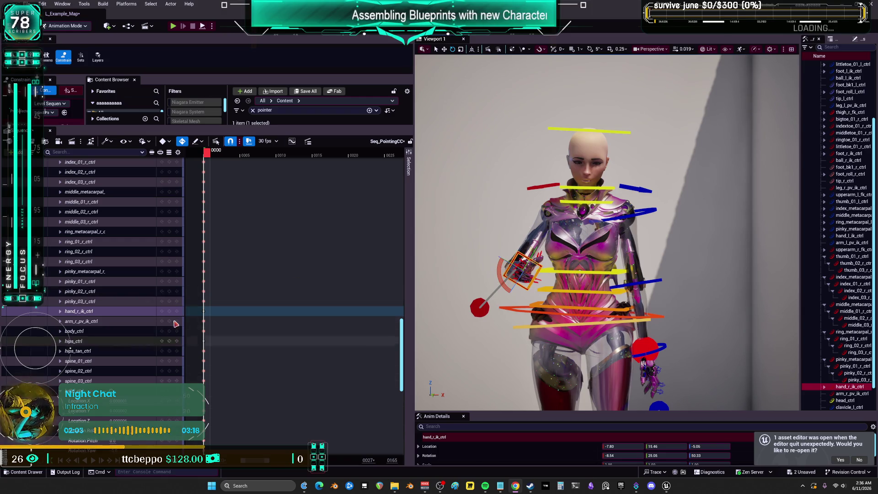
- Select the hand_r_ik_ctrl and arm pole tracks and Save All
{"action": "left_click", "coordinate": [170, 312]}
{"action": "left_click", "coordinate": [238, 325]}
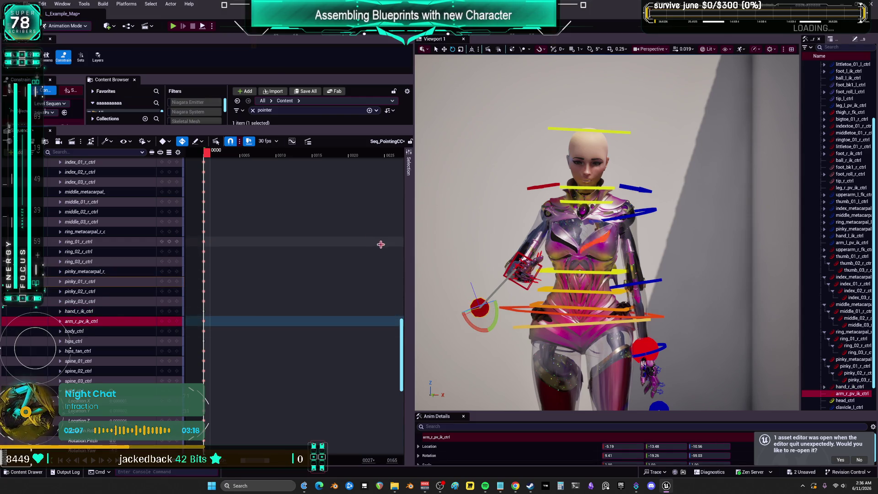
{"action": "left_click", "coordinate": [26, 3]}
{"action": "left_click", "coordinate": [58, 106]}
- Enlarge the Content Browser, clear its search, and open Seq_PointingCC from the Pointing folder
{"action": "left_click_drag", "start_coordinate": [293, 128], "coordinate": [292, 240]}
{"action": "left_click", "coordinate": [252, 110]}
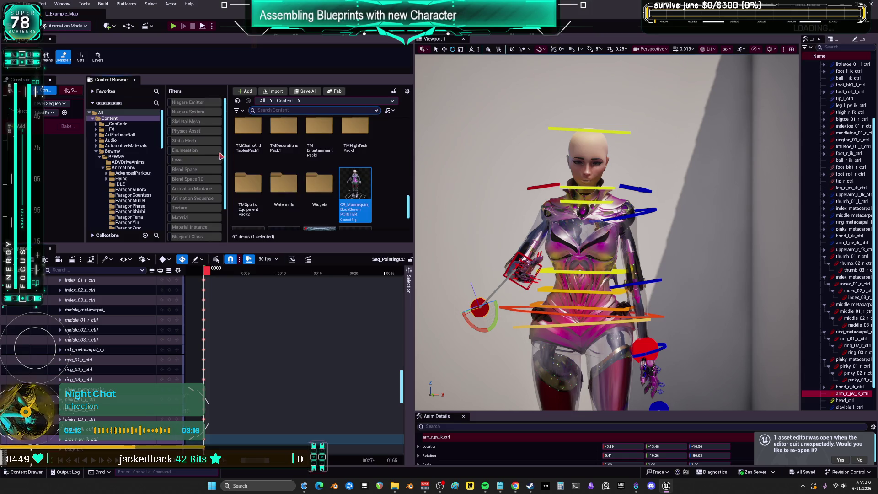
{"action": "scroll", "coordinate": [246, 178], "scroll_direction": "down", "scroll_amount": 5}
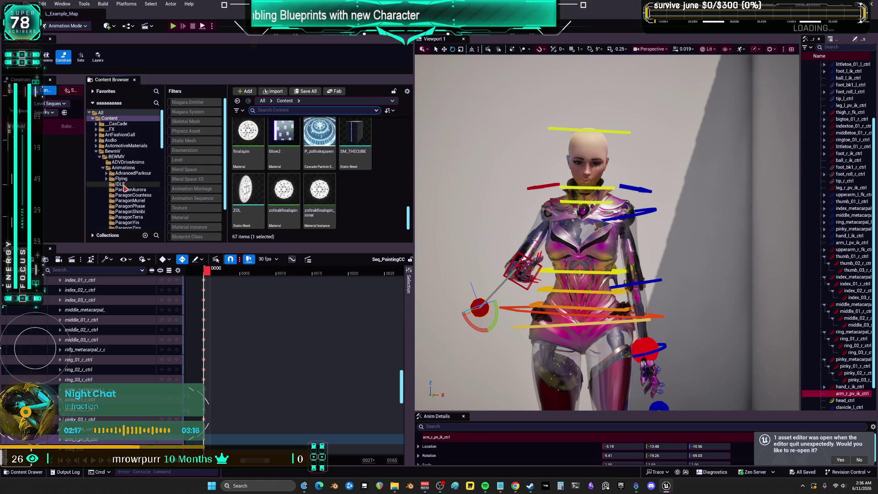
{"action": "scroll", "coordinate": [124, 188], "scroll_direction": "down", "scroll_amount": 3}
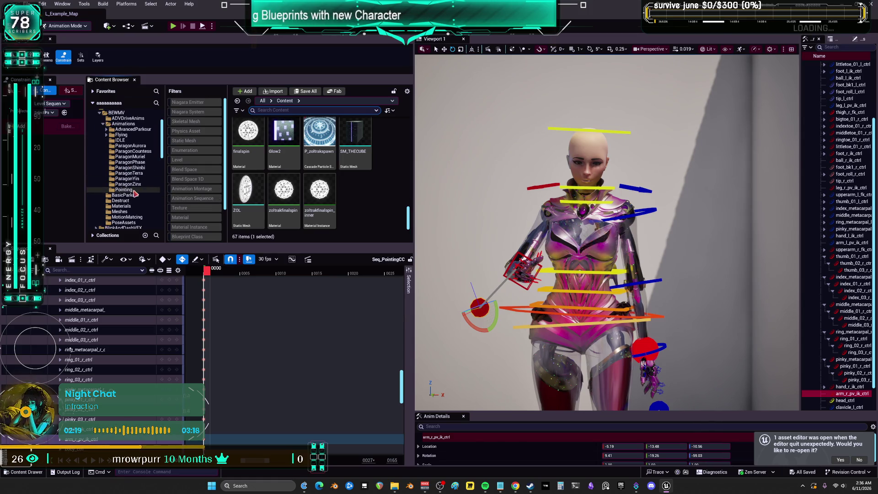
{"action": "left_click", "coordinate": [137, 190]}
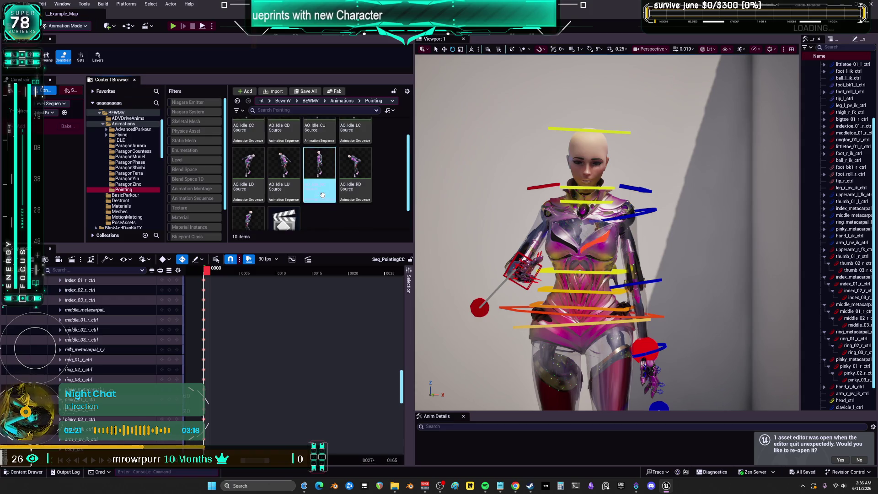
{"action": "left_click", "coordinate": [293, 184]}
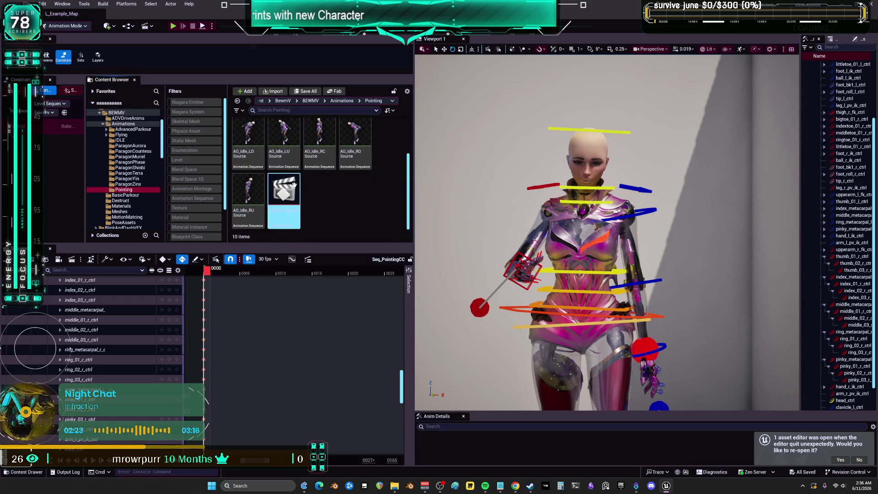
- Delete the Animation track under SKM_BewmV from Seq_PointingCC
{"action": "scroll", "coordinate": [112, 324], "scroll_direction": "down", "scroll_amount": 10}
{"action": "scroll", "coordinate": [113, 323], "scroll_direction": "up", "scroll_amount": 15}
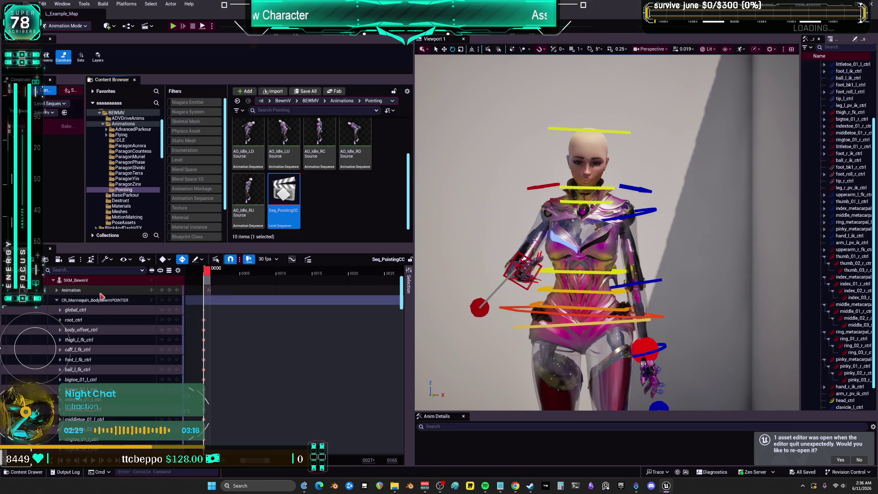
{"action": "left_click", "coordinate": [100, 292]}
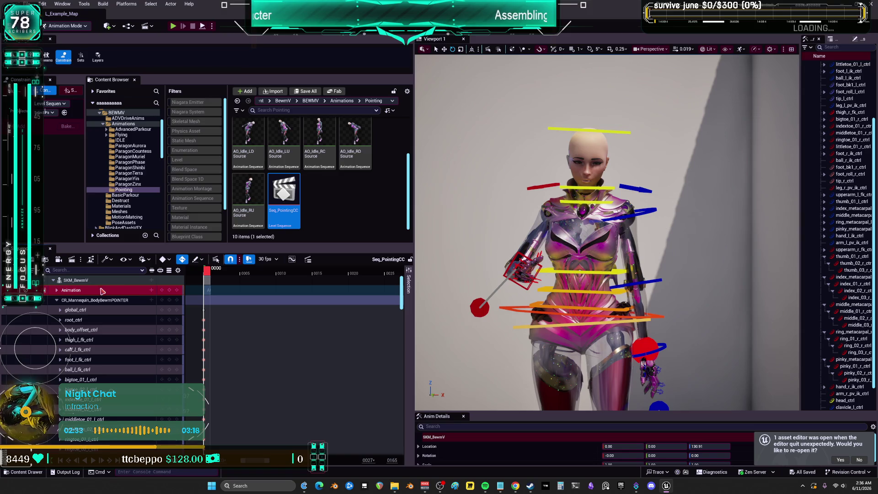
{"action": "key", "text": "Delete"}
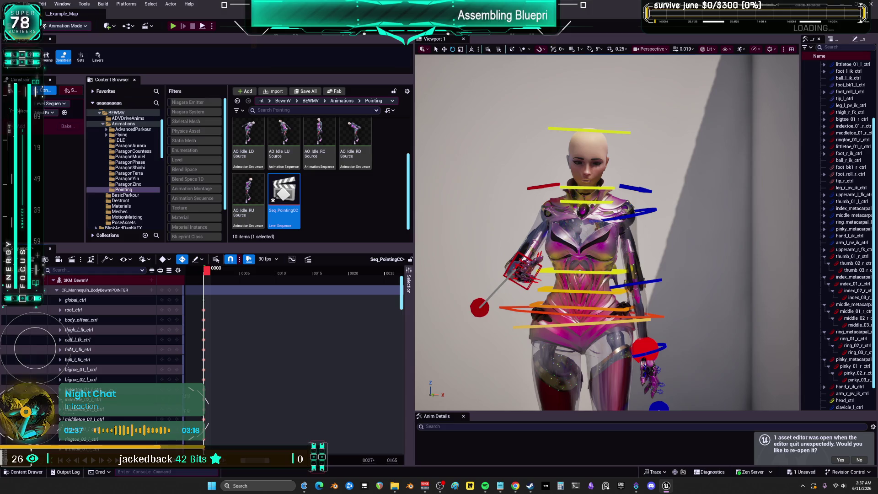
{"action": "left_click", "coordinate": [30, 4]}
- Save all, then add a Level Sequence named Seq_PointingCU to the Pointing folder and open it in Sequencer
{"action": "left_click", "coordinate": [68, 105]}
{"action": "left_click", "coordinate": [324, 199]}
{"action": "right_click", "coordinate": [325, 199]}
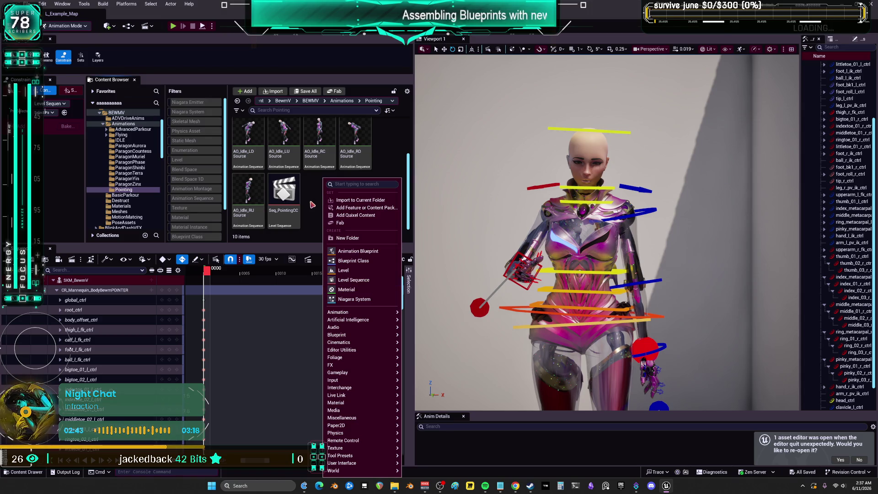
{"action": "left_click", "coordinate": [361, 279]}
{"action": "type", "text": "Seq"}
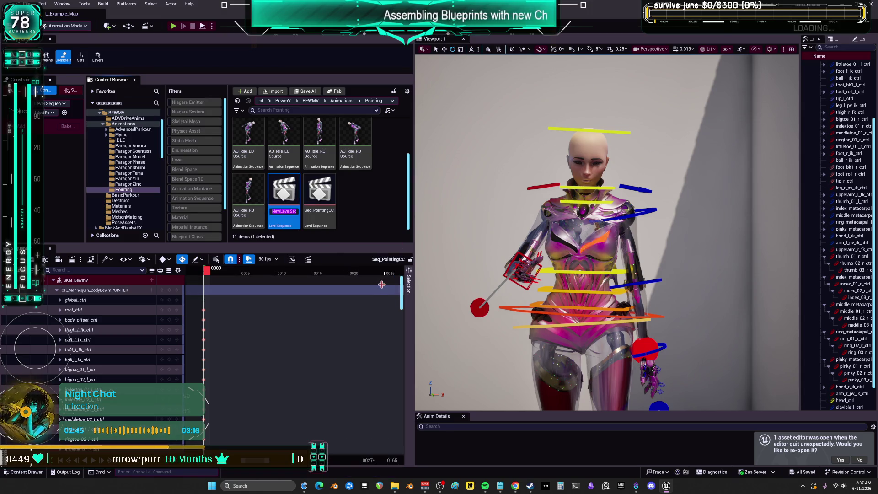
{"action": "type", "text": "_Po"}
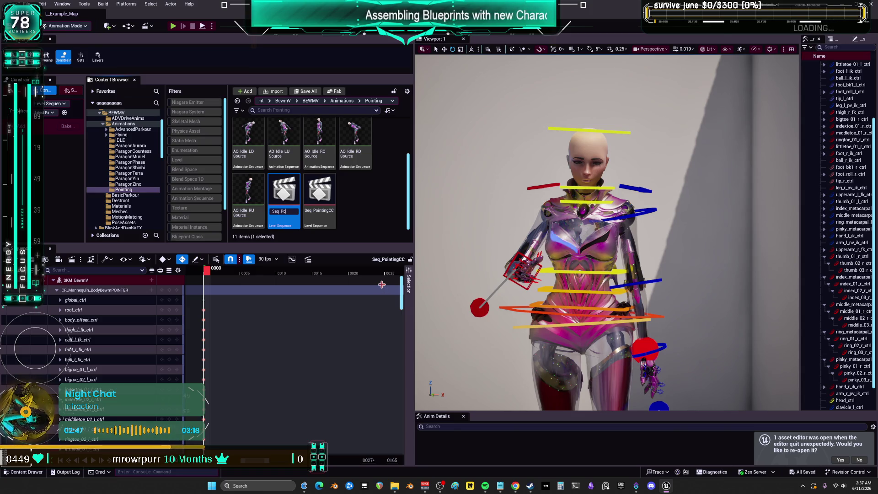
{"action": "type", "text": "intingCU"}
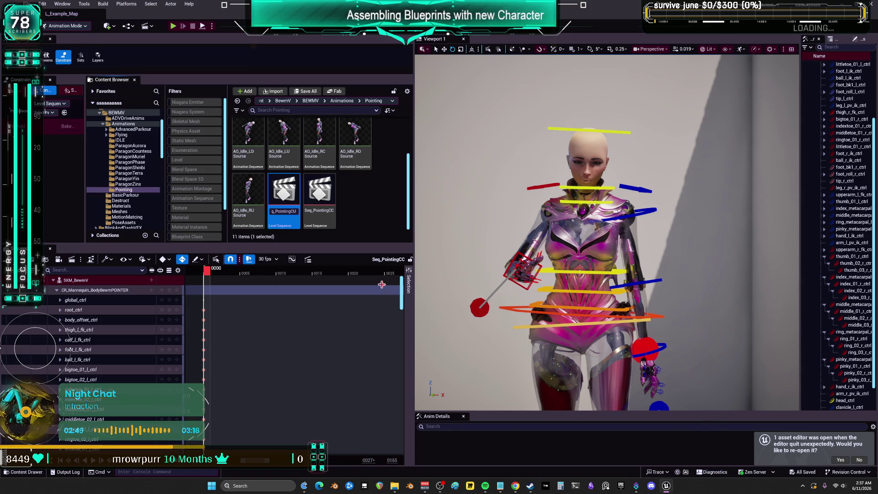
{"action": "key", "text": "Return"}
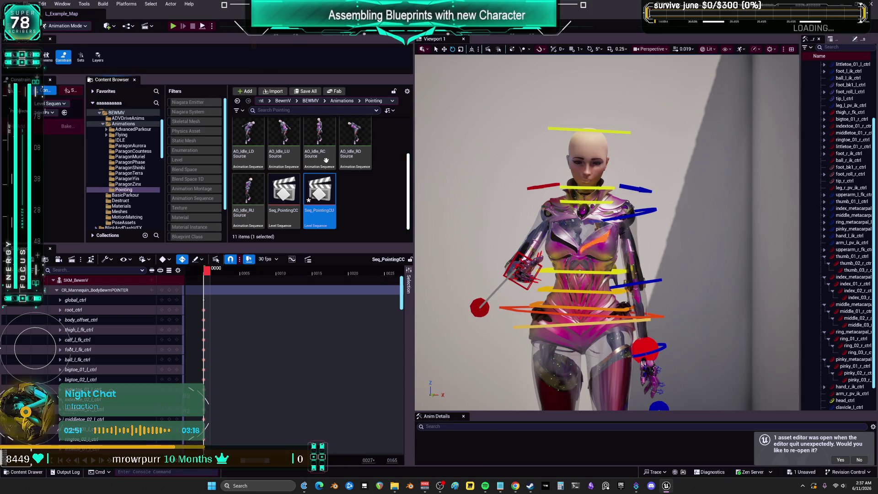
{"action": "double_click", "coordinate": [316, 188]}
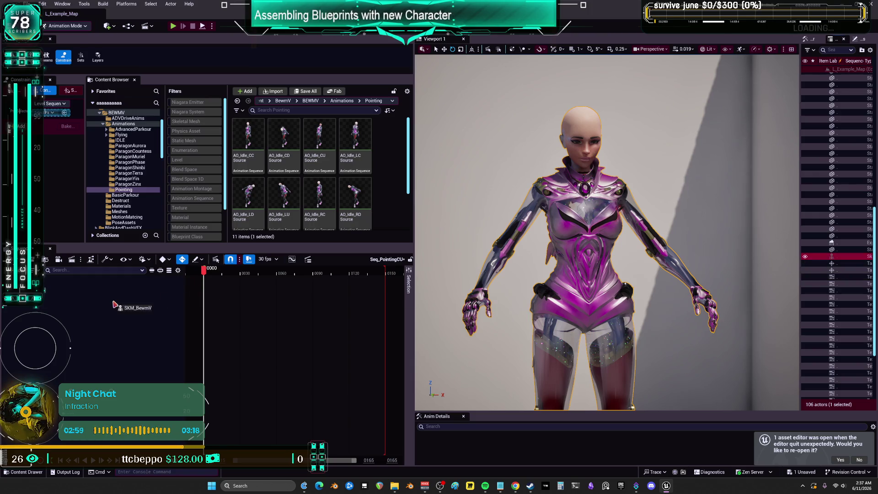
- Add SKM_BewmV to the sequence and give it the AO_Idle_CU animation
{"action": "left_click_drag", "start_coordinate": [114, 304], "coordinate": [115, 304]}
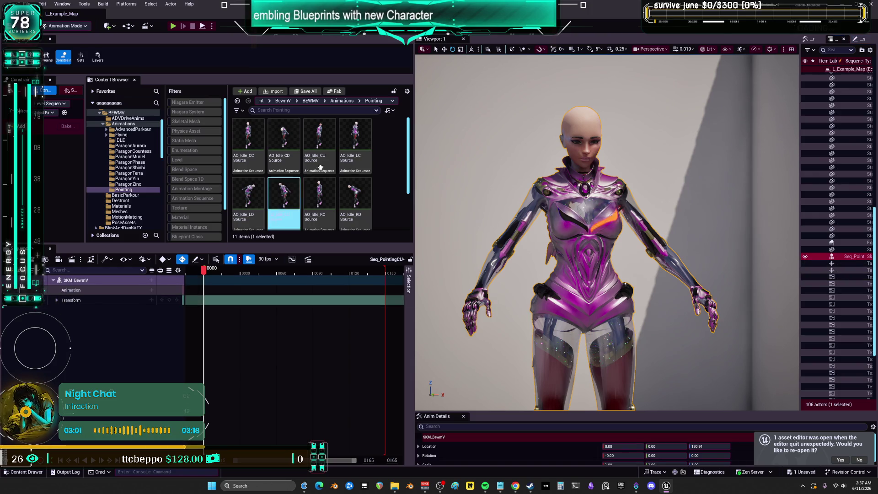
{"action": "left_click", "coordinate": [304, 155]}
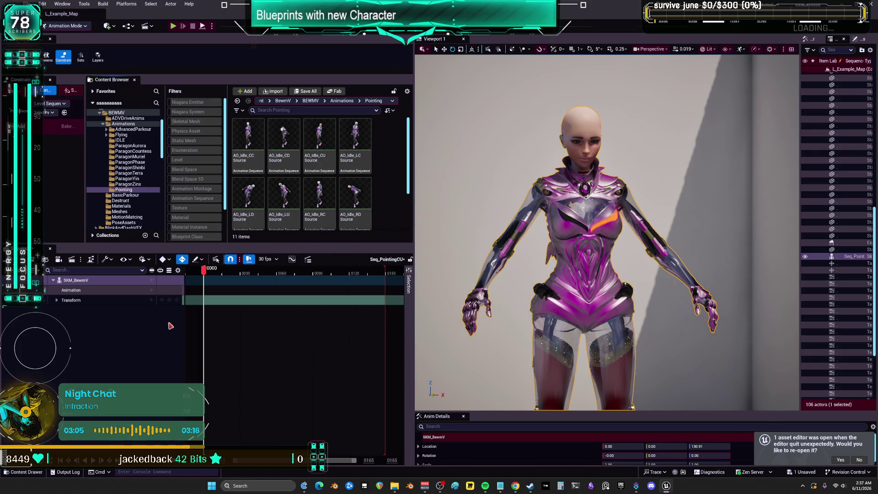
{"action": "left_click", "coordinate": [151, 290]}
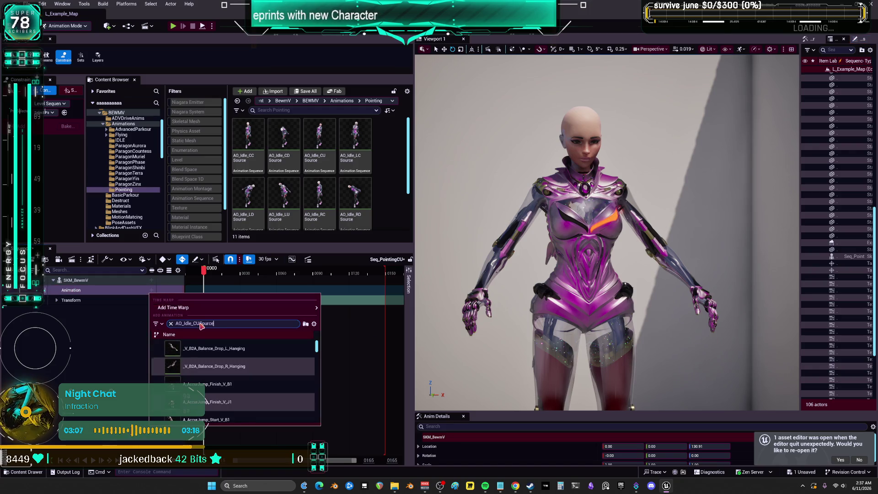
{"action": "key", "text": "Return"}
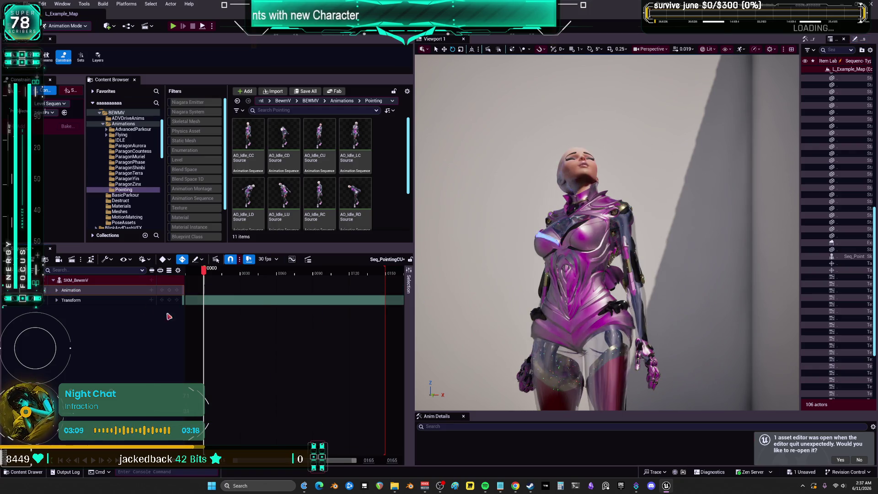
- Bake the character binding onto the CR_Mannequin_BodyBewmPOINTER control rig
{"action": "right_click", "coordinate": [81, 291]}
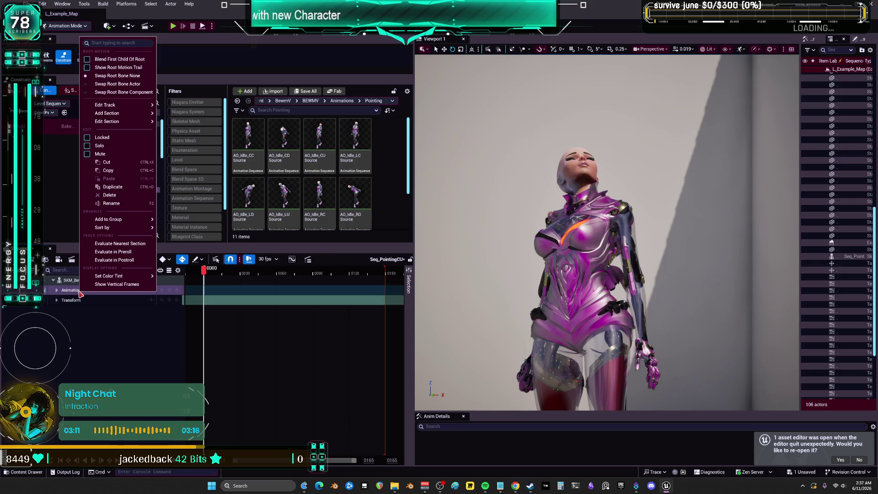
{"action": "left_click", "coordinate": [127, 280]}
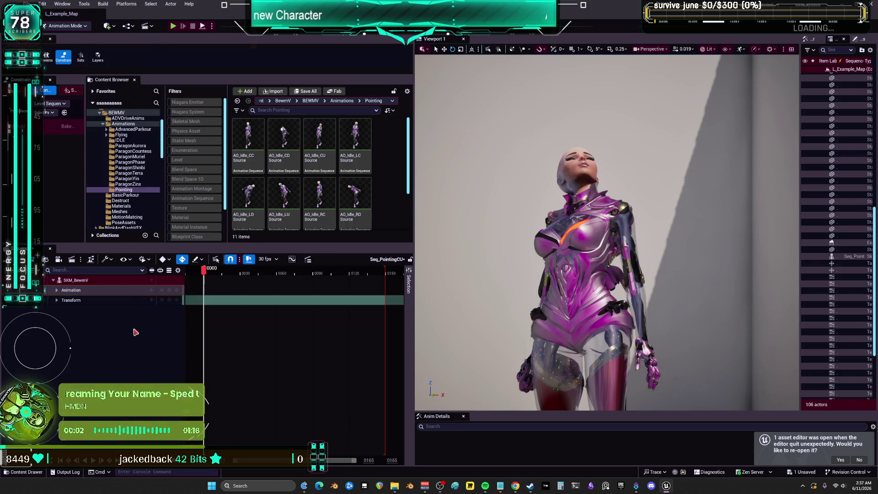
{"action": "right_click", "coordinate": [127, 284]}
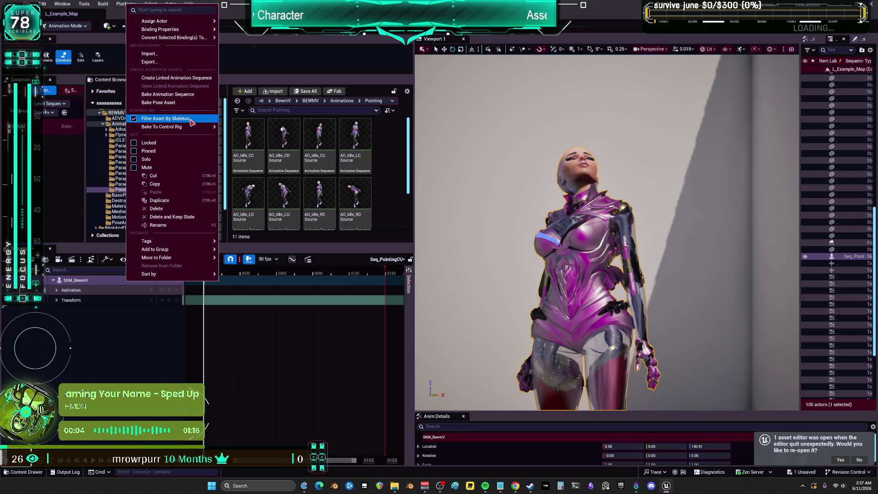
{"action": "mouse_move", "coordinate": [191, 126]}
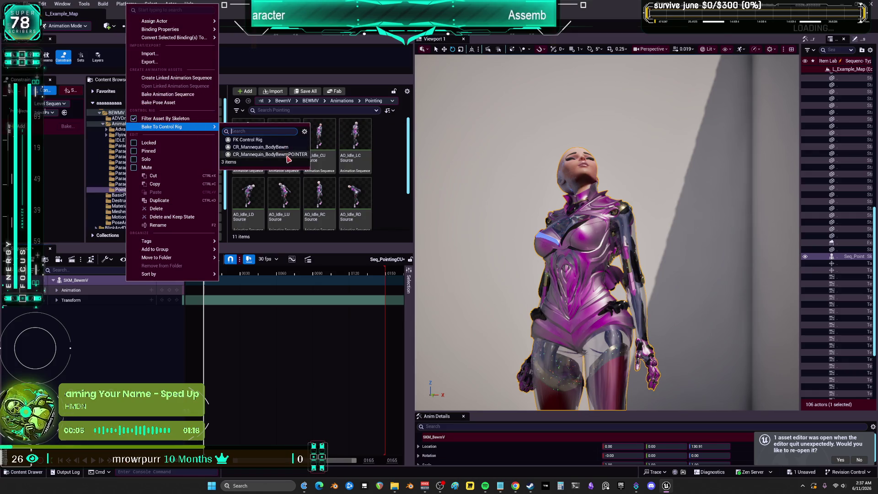
{"action": "left_click", "coordinate": [261, 147]}
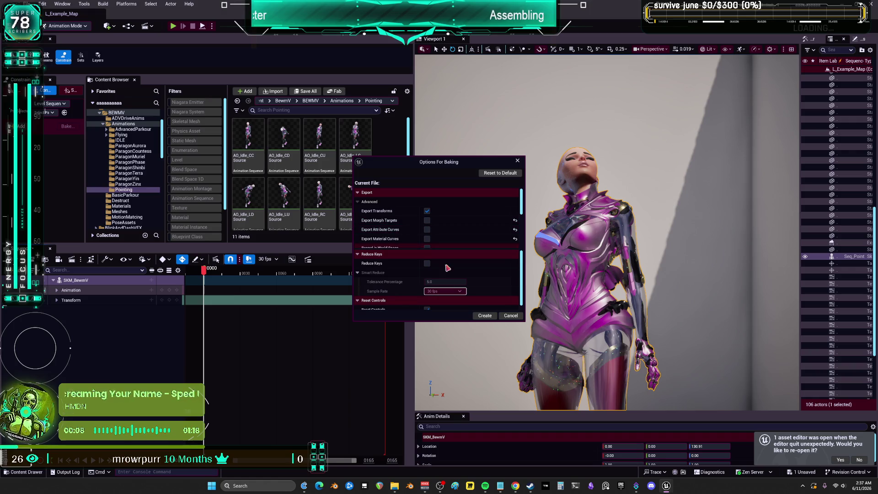
{"action": "left_click", "coordinate": [475, 315]}
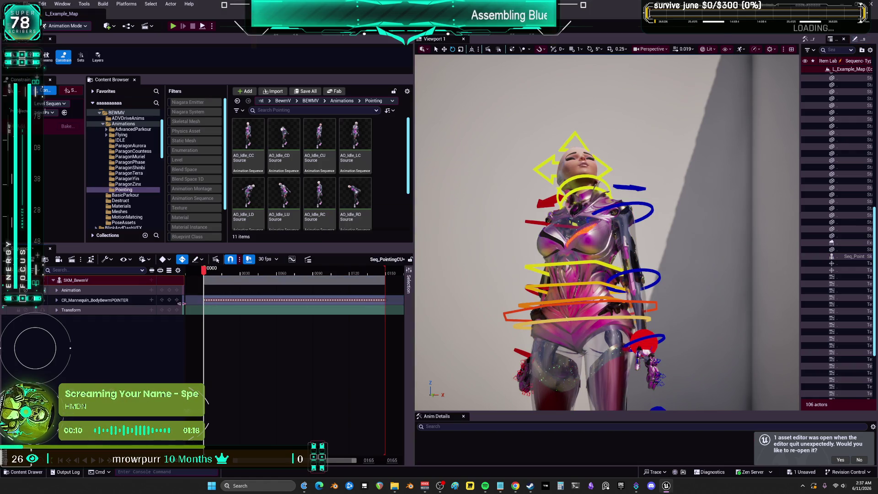
- Select the control rig track and inspect the rig's legs, feet and right hand
{"action": "left_click", "coordinate": [84, 291]}
{"action": "mouse_move", "coordinate": [531, 350]}
{"action": "left_mouse_down"}
{"action": "mouse_move", "coordinate": [531, 339]}
{"action": "mouse_move", "coordinate": [525, 365]}
{"action": "mouse_move", "coordinate": [571, 320]}
{"action": "mouse_move", "coordinate": [595, 311]}
{"action": "mouse_move", "coordinate": [558, 270]}
{"action": "mouse_move", "coordinate": [573, 286]}
{"action": "left_mouse_up"}
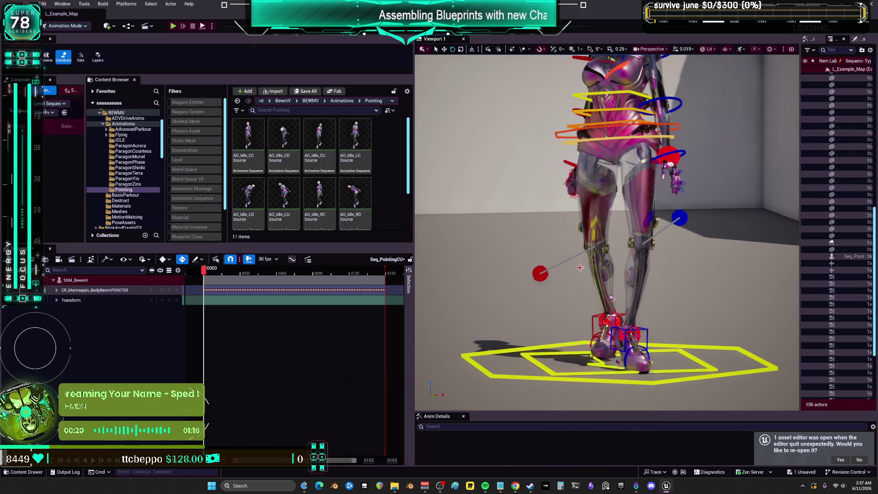
{"action": "mouse_move", "coordinate": [683, 105]}
{"action": "left_mouse_down"}
{"action": "mouse_move", "coordinate": [668, 128]}
{"action": "mouse_move", "coordinate": [650, 103]}
{"action": "mouse_move", "coordinate": [649, 64]}
{"action": "mouse_move", "coordinate": [649, 110]}
{"action": "mouse_move", "coordinate": [640, 91]}
{"action": "mouse_move", "coordinate": [650, 101]}
{"action": "mouse_move", "coordinate": [650, 82]}
{"action": "left_mouse_up"}
{"action": "left_click", "coordinate": [576, 287]}
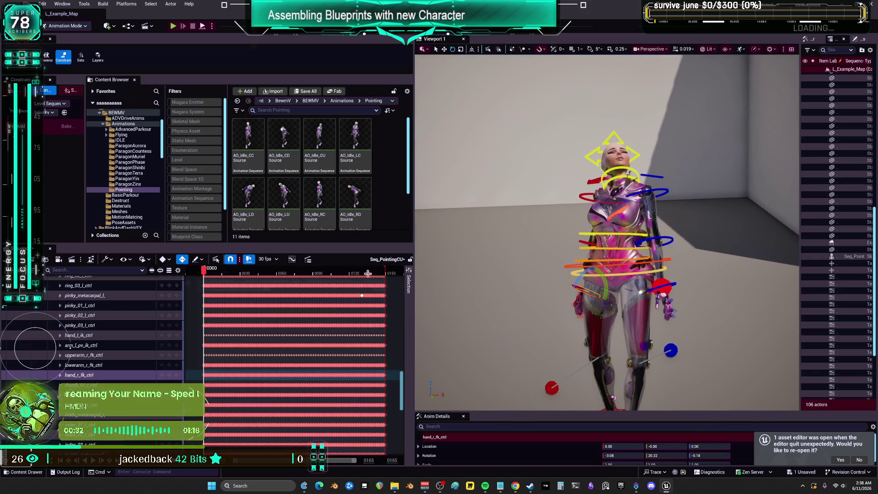
{"action": "scroll", "coordinate": [100, 325], "scroll_direction": "down", "scroll_amount": 10}
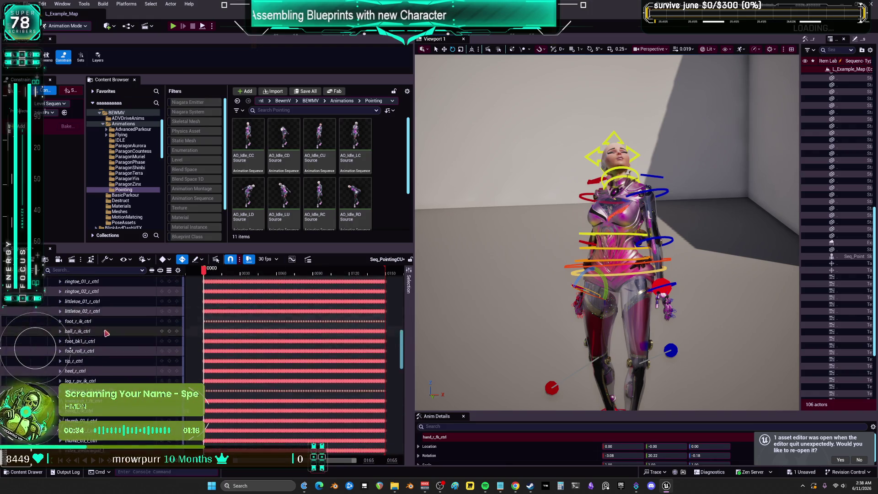
{"action": "scroll", "coordinate": [99, 325], "scroll_direction": "up", "scroll_amount": 15}
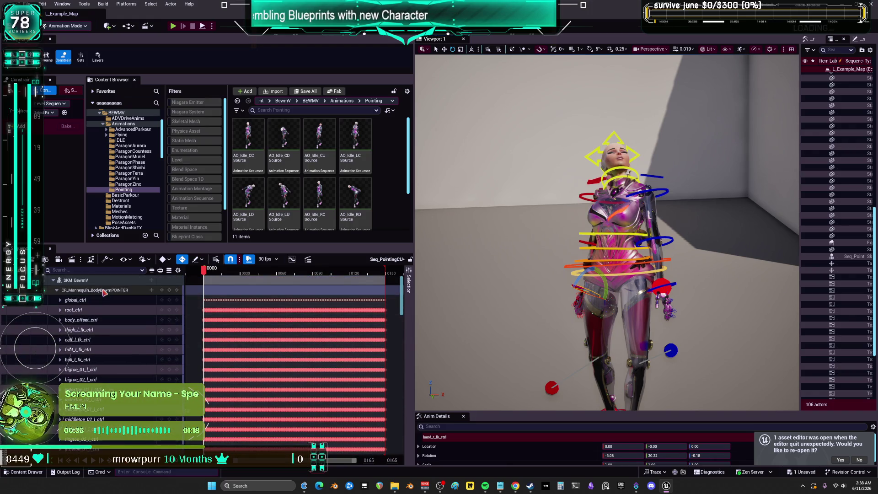
- Marquee-select all keys on the CR_Mannequin_BodyBewmPOINTER track and delete them
{"action": "left_click", "coordinate": [104, 292]}
{"action": "left_click", "coordinate": [60, 300]}
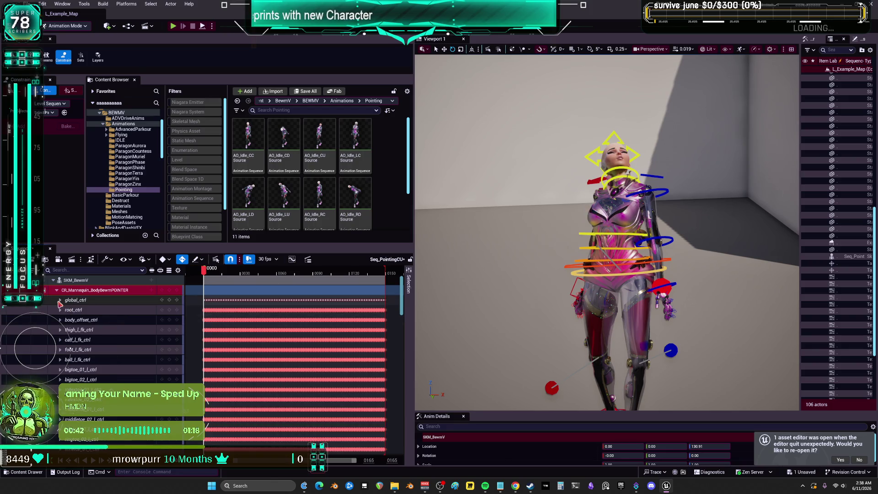
{"action": "left_click", "coordinate": [56, 290]}
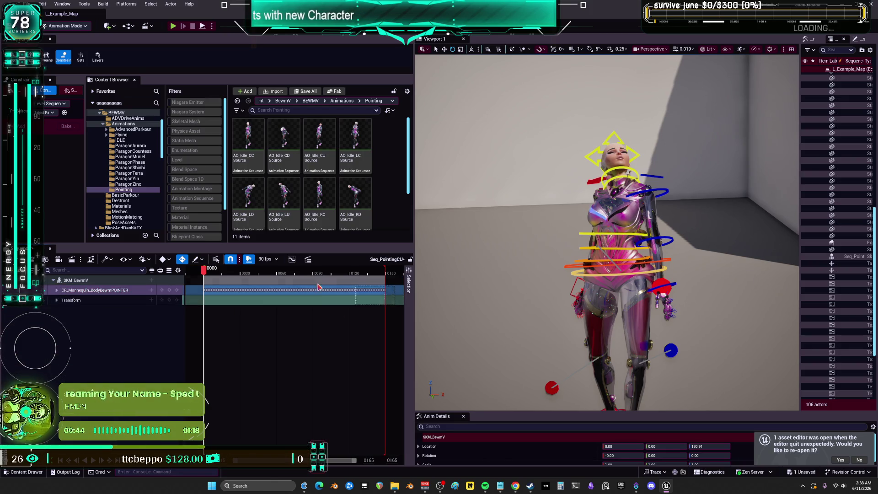
{"action": "left_click_drag", "start_coordinate": [208, 286], "coordinate": [209, 286]}
{"action": "key", "text": "Delete"}
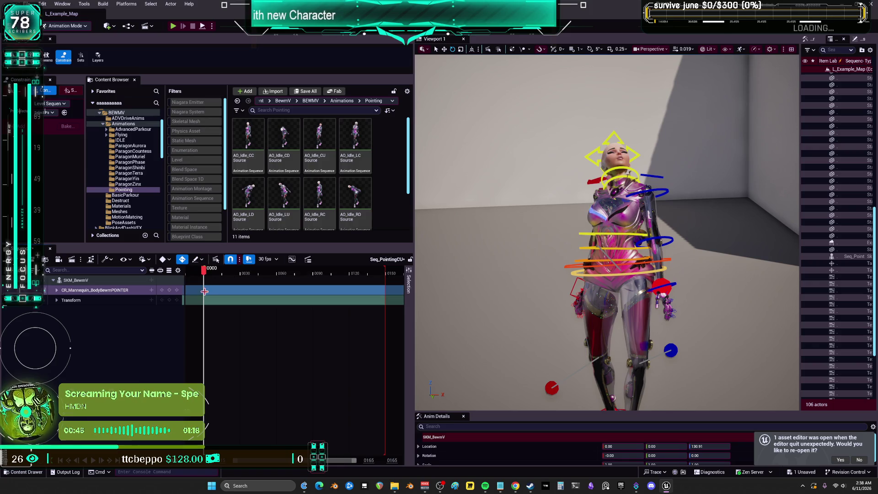
- Raise the right hand IK control above the character's head at the first frame
{"action": "left_click_drag", "start_coordinate": [325, 460], "coordinate": [262, 460]}
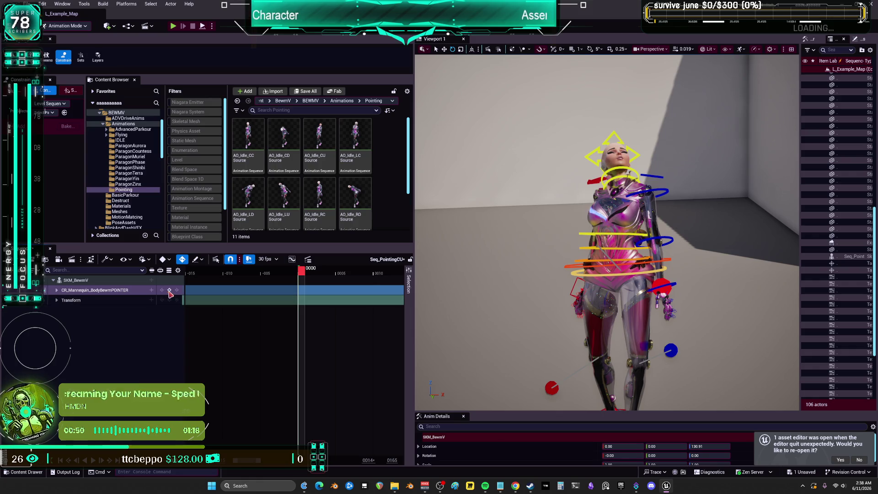
{"action": "left_click", "coordinate": [56, 290]}
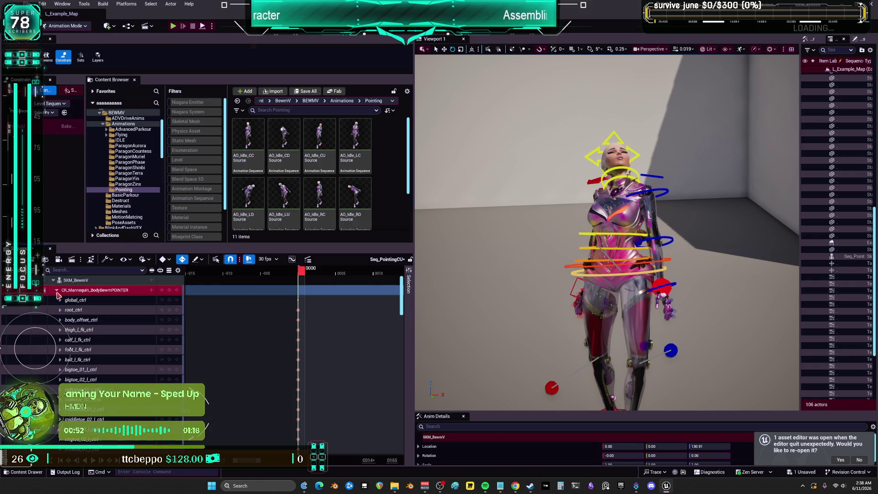
{"action": "left_click", "coordinate": [569, 292]}
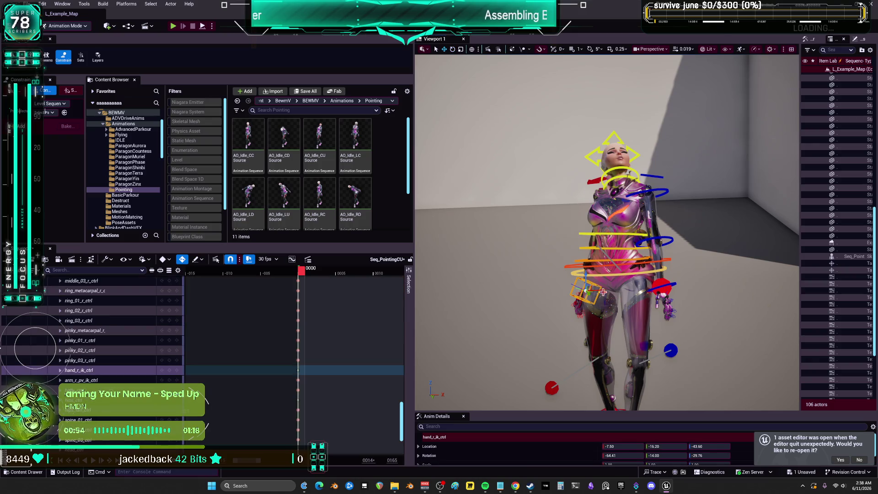
{"action": "left_click_drag", "start_coordinate": [576, 210], "coordinate": [570, 130]}
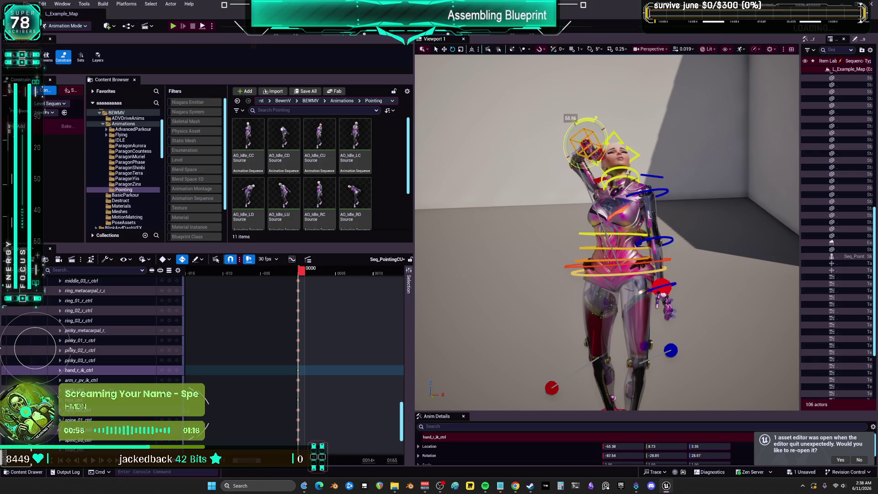
{"action": "left_click", "coordinate": [554, 388]}
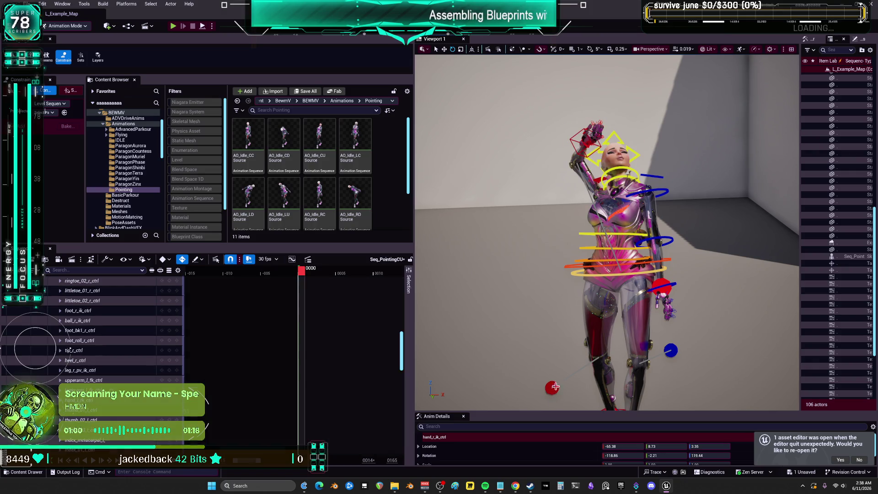
- Widen the viewport field of view and fly the camera back to frame the whole character
{"action": "left_click_drag", "start_coordinate": [552, 388], "coordinate": [704, 79]}
{"action": "left_click", "coordinate": [663, 50]}
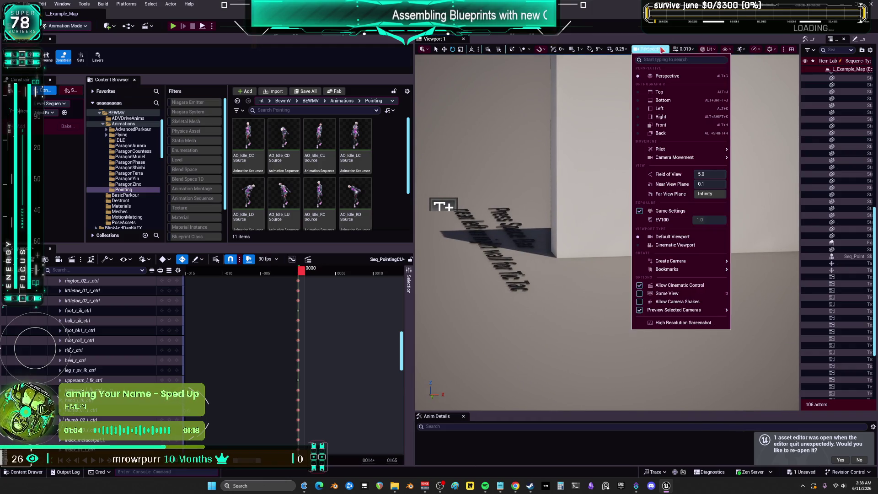
{"action": "left_click_drag", "start_coordinate": [708, 174], "coordinate": [773, 174]}
{"action": "key", "text": "Escape"}
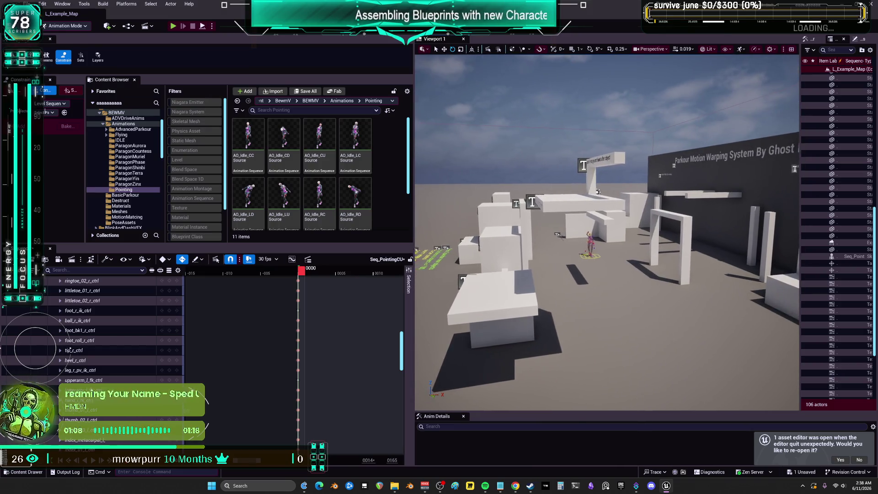
{"action": "scroll", "coordinate": [607, 233], "scroll_direction": "up", "scroll_amount": 3}
{"action": "key", "text": "w"}
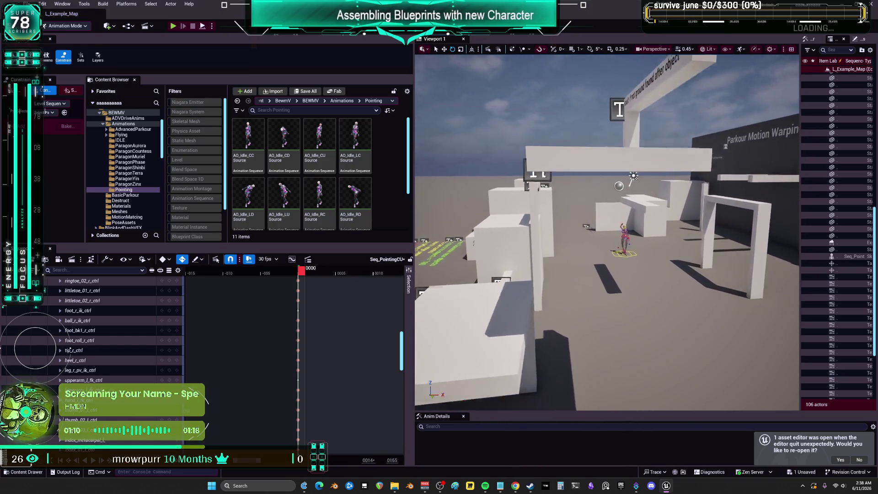
{"action": "scroll", "coordinate": [608, 233], "scroll_direction": "up", "scroll_amount": 3}
{"action": "key", "text": "w"}
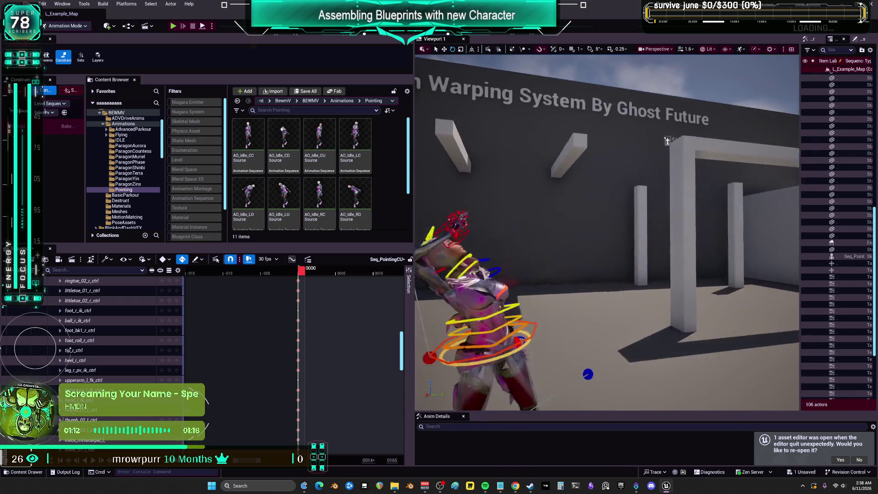
{"action": "scroll", "coordinate": [607, 233], "scroll_direction": "down", "scroll_amount": 3}
{"action": "key", "text": "w"}
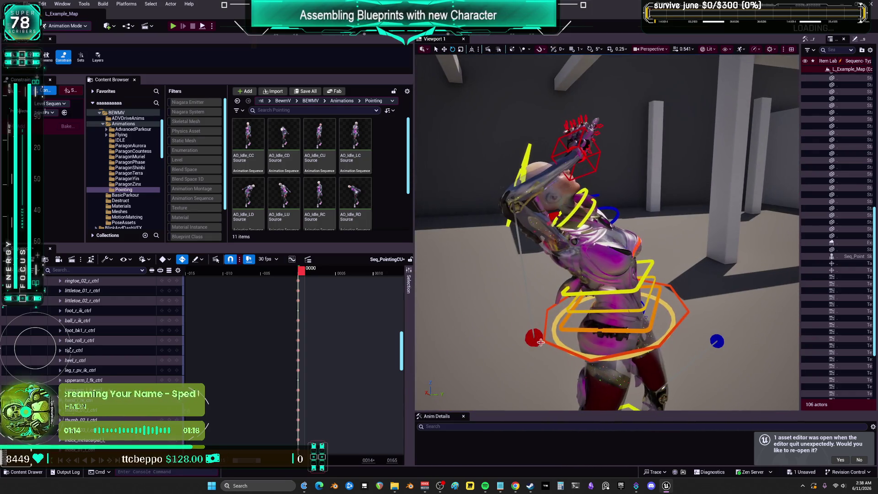
{"action": "key", "text": "s"}
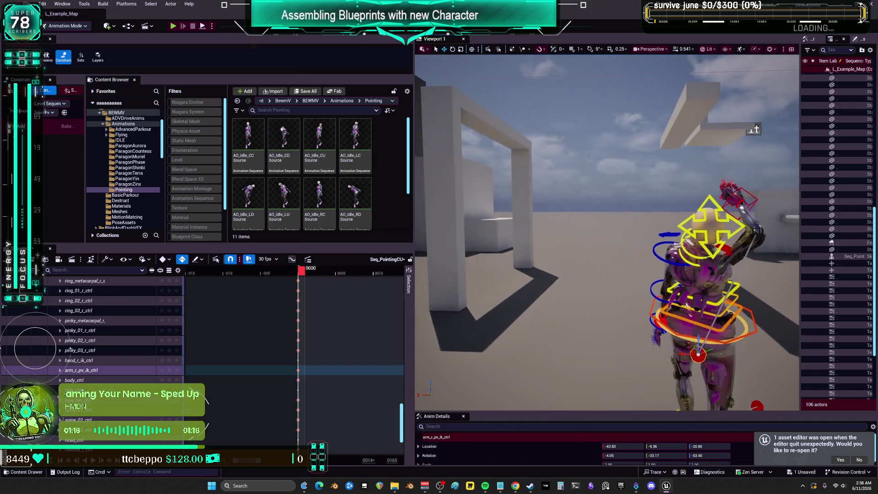
- Move the right arm's pole target to re-angle the elbow, then select the right hand control
{"action": "left_click_drag", "start_coordinate": [508, 330], "coordinate": [593, 325]}
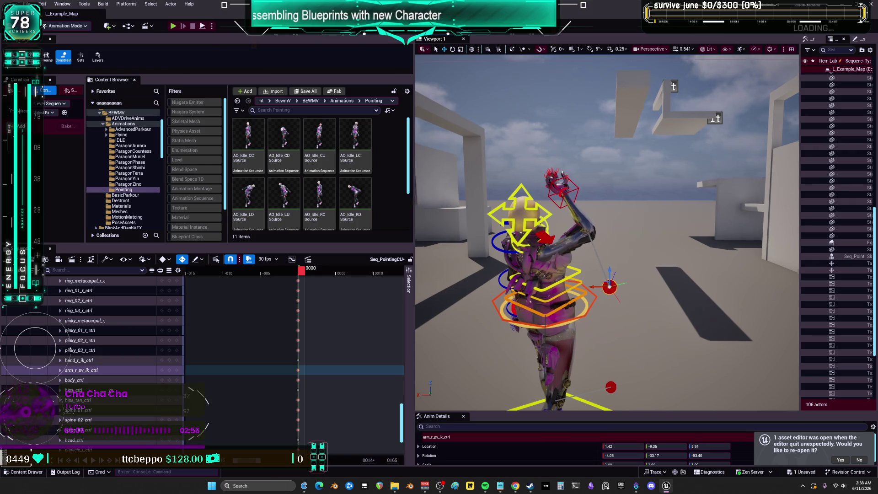
{"action": "key", "text": "a"}
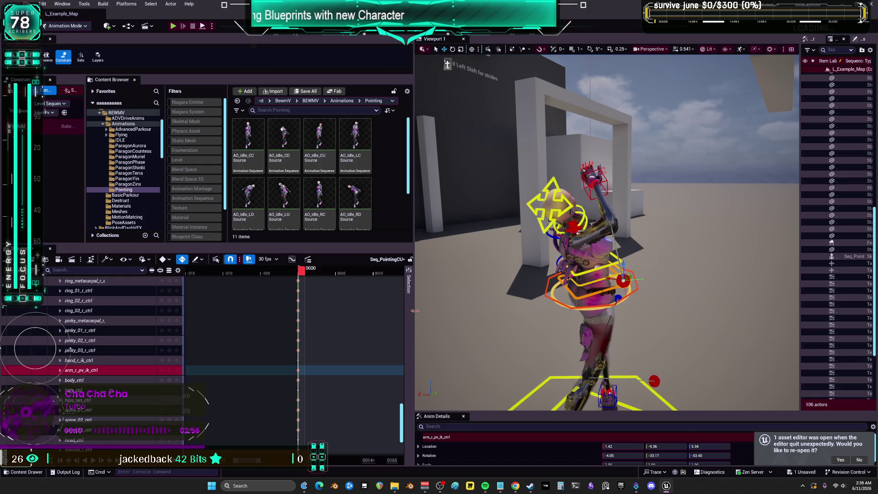
{"action": "mouse_move", "coordinate": [594, 229]}
{"action": "left_mouse_down"}
{"action": "mouse_move", "coordinate": [594, 320]}
{"action": "mouse_move", "coordinate": [595, 229]}
{"action": "mouse_move", "coordinate": [578, 201]}
{"action": "left_mouse_up"}
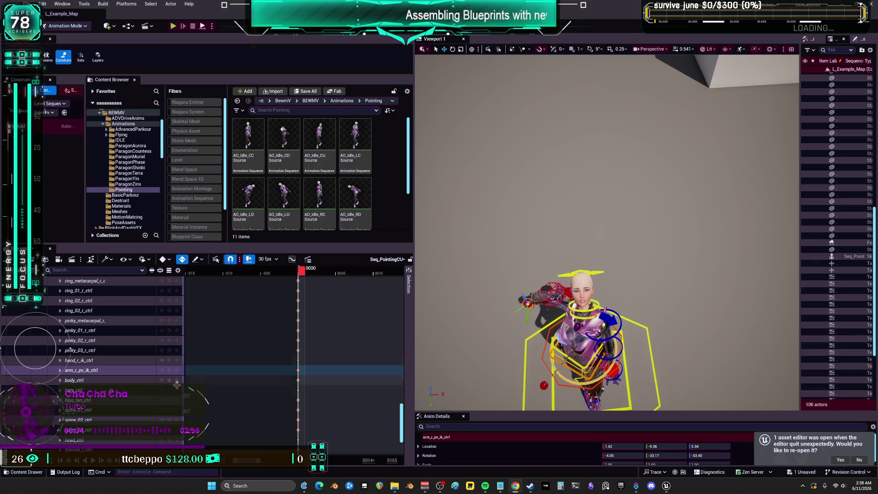
{"action": "left_click", "coordinate": [540, 291]}
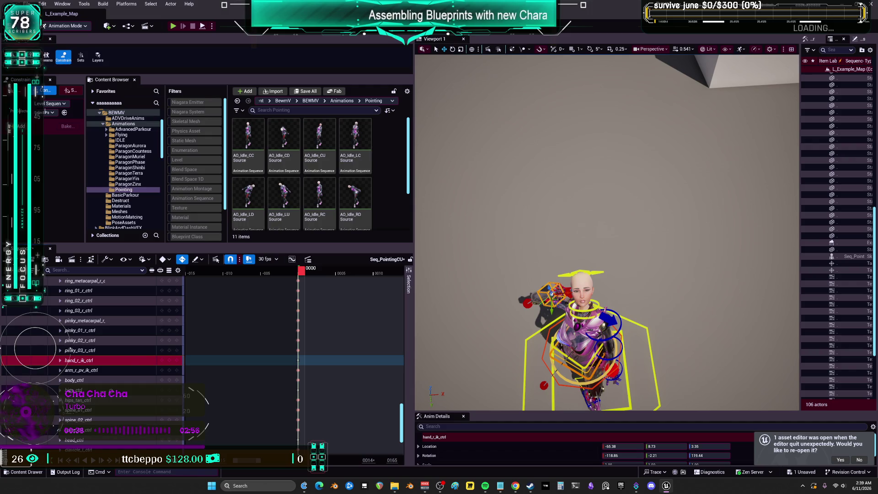
- Save all changes and select the Seq_PointingCC sequence asset
{"action": "left_click", "coordinate": [26, 4]}
{"action": "left_click", "coordinate": [68, 69]}
{"action": "scroll", "coordinate": [336, 167], "scroll_direction": "down", "scroll_amount": 1}
{"action": "left_click", "coordinate": [336, 167]}
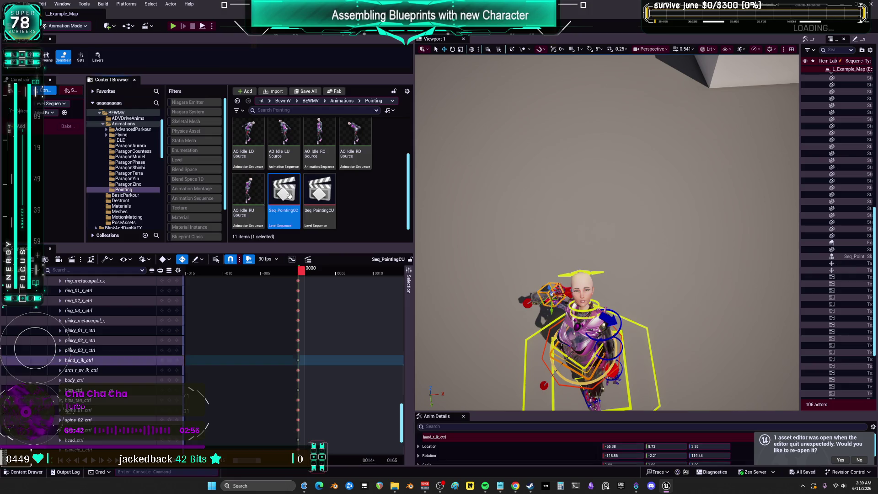
- Open Seq_PointingCC and frame the view on the character's right hand
{"action": "double_click", "coordinate": [335, 221]}
{"action": "mouse_move", "coordinate": [530, 269]}
{"action": "left_mouse_down"}
{"action": "mouse_move", "coordinate": [718, 58]}
{"action": "mouse_move", "coordinate": [791, 86]}
{"action": "left_mouse_up"}
{"action": "scroll", "coordinate": [93, 303], "scroll_direction": "down", "scroll_amount": 2}
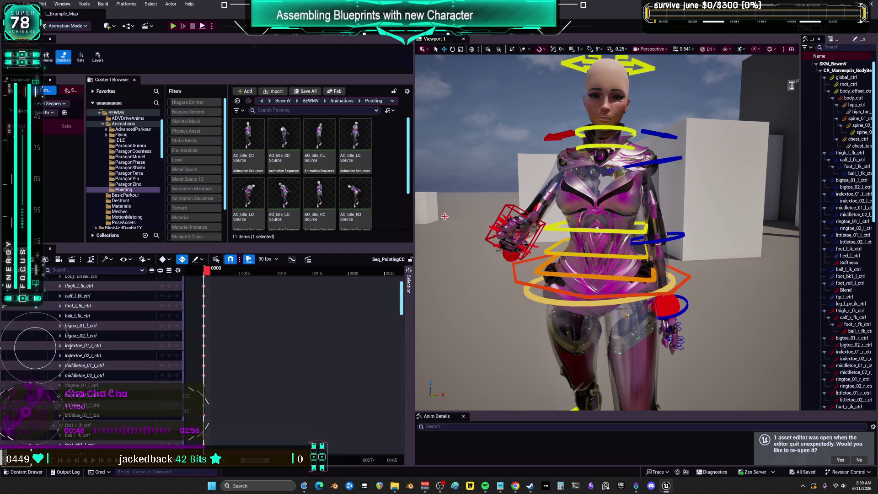
{"action": "left_click", "coordinate": [514, 224]}
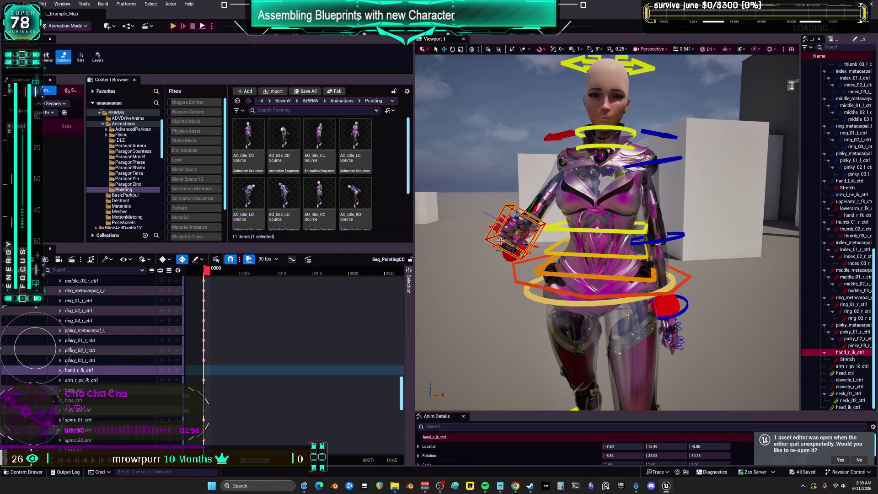
{"action": "key", "text": "f"}
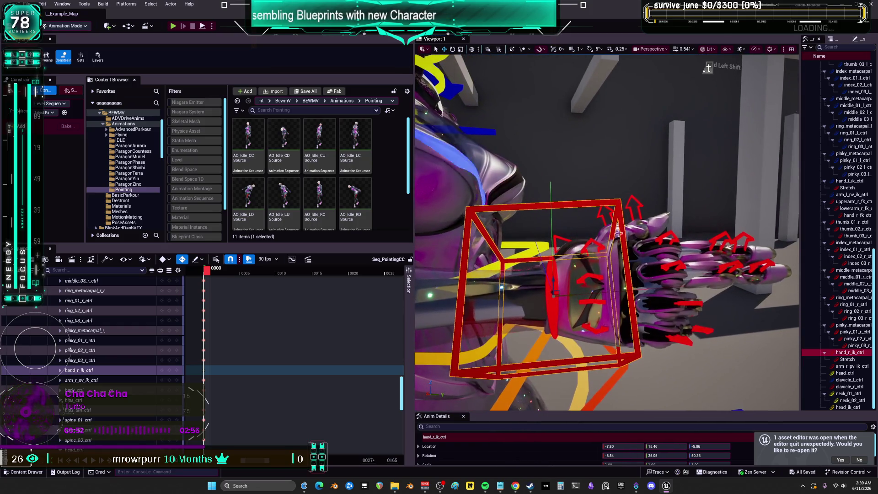
- Select the right-hand finger keys and copy all keys in the section
{"action": "left_click", "coordinate": [590, 244]}
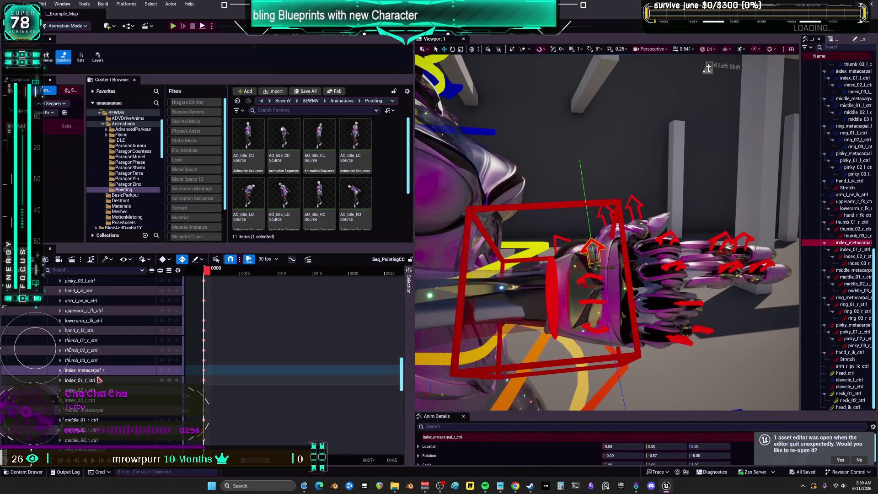
{"action": "scroll", "coordinate": [114, 375], "scroll_direction": "down", "scroll_amount": 5}
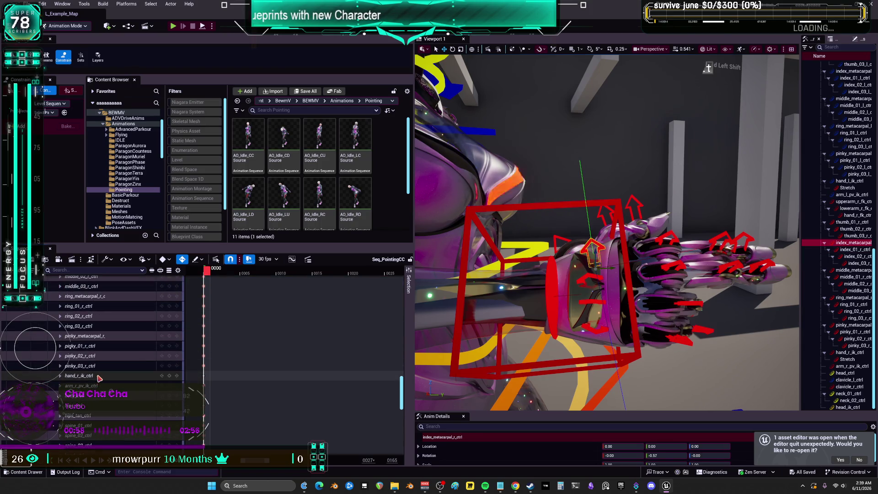
{"action": "scroll", "coordinate": [213, 362], "scroll_direction": "up", "scroll_amount": 3}
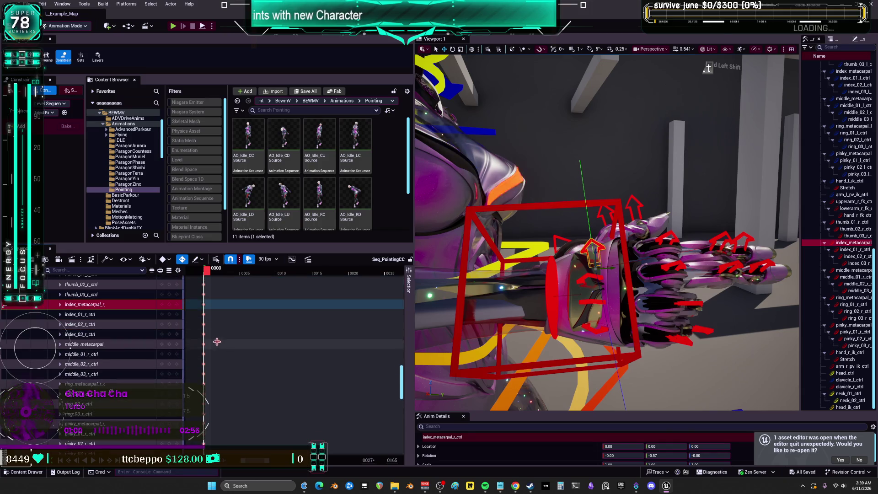
{"action": "scroll", "coordinate": [202, 370], "scroll_direction": "down", "scroll_amount": 2}
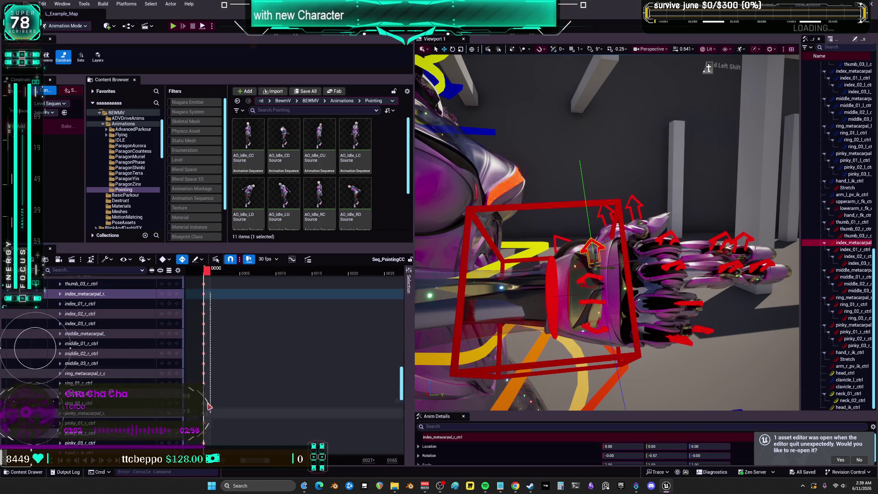
{"action": "mouse_move", "coordinate": [200, 421]}
{"action": "left_mouse_down"}
{"action": "mouse_move", "coordinate": [222, 397]}
{"action": "mouse_move", "coordinate": [199, 397]}
{"action": "left_mouse_up"}
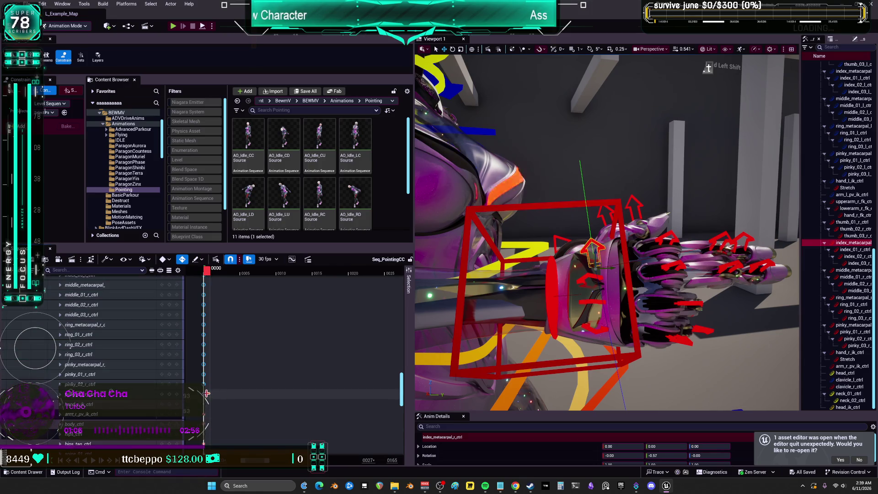
{"action": "right_click", "coordinate": [206, 393]}
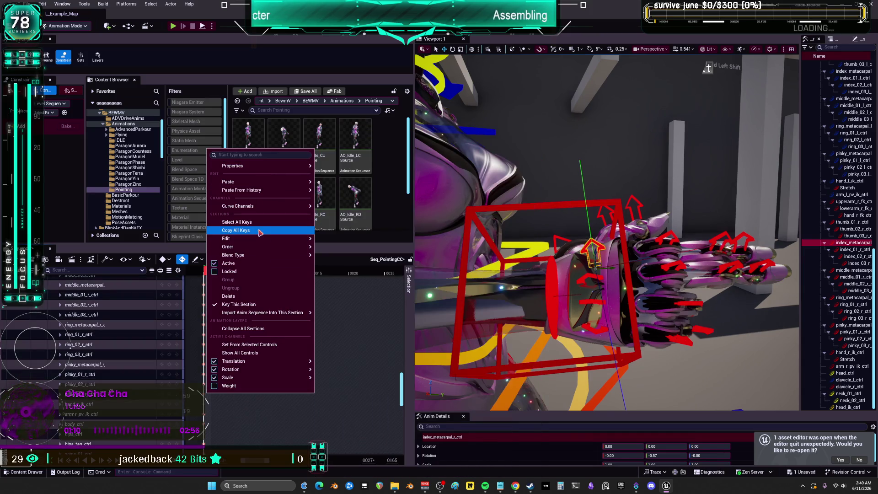
{"action": "mouse_move", "coordinate": [265, 242]}
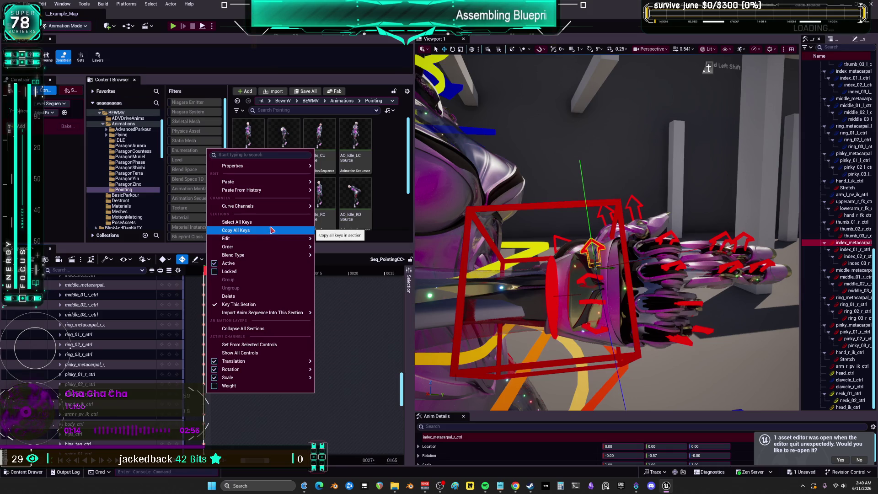
{"action": "left_click", "coordinate": [272, 230]}
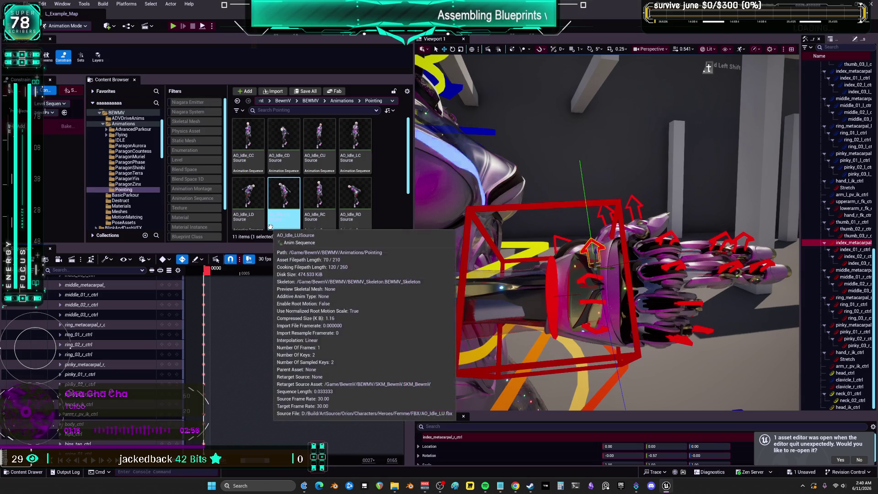
{"action": "scroll", "coordinate": [361, 215], "scroll_direction": "down", "scroll_amount": 2}
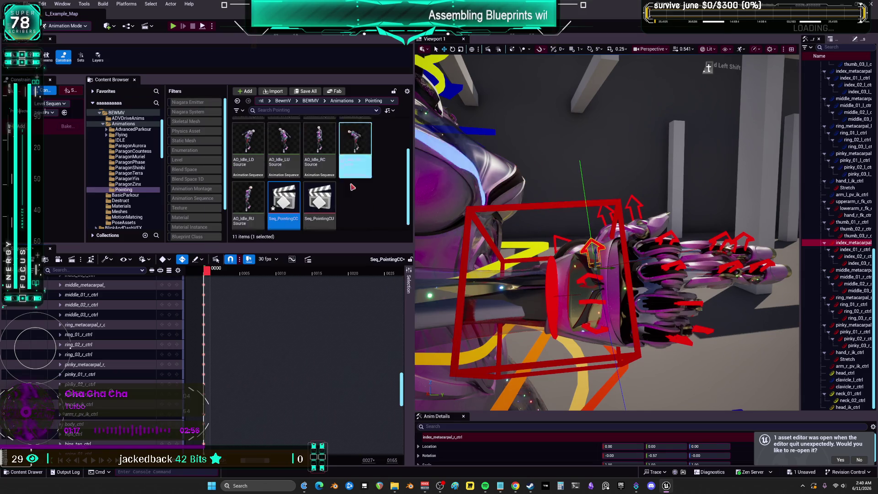
- Open Seq_PointingCU and frame a close-up of the character's raised hand
{"action": "double_click", "coordinate": [320, 192]}
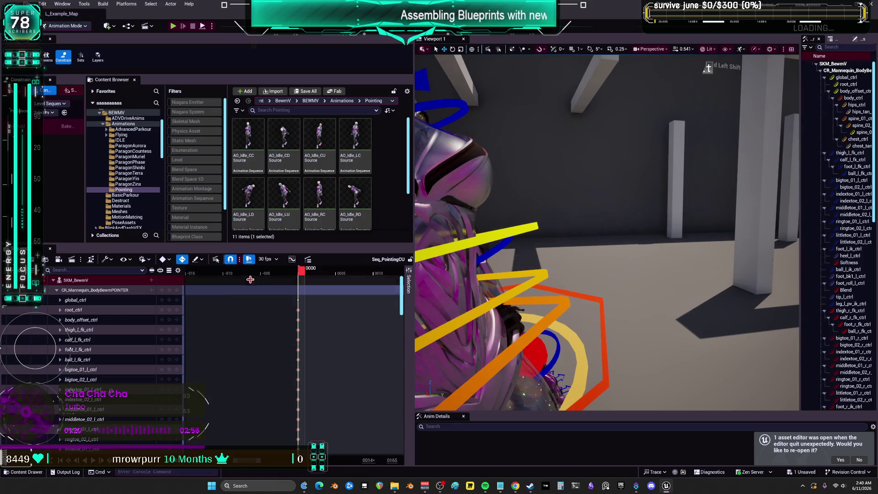
{"action": "key", "text": "f"}
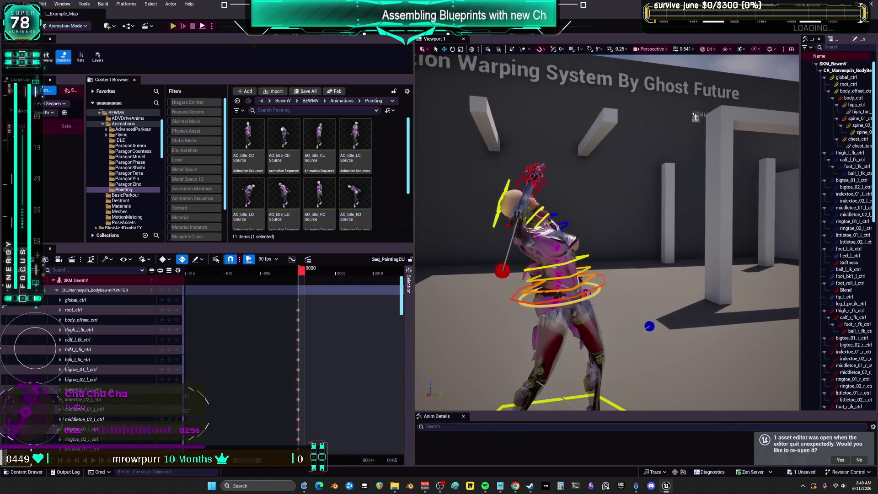
{"action": "scroll", "coordinate": [607, 232], "scroll_direction": "up", "scroll_amount": 10}
{"action": "mouse_move", "coordinate": [572, 247]}
{"action": "left_mouse_down"}
{"action": "mouse_move", "coordinate": [555, 239]}
{"action": "mouse_move", "coordinate": [658, 275]}
{"action": "left_mouse_up"}
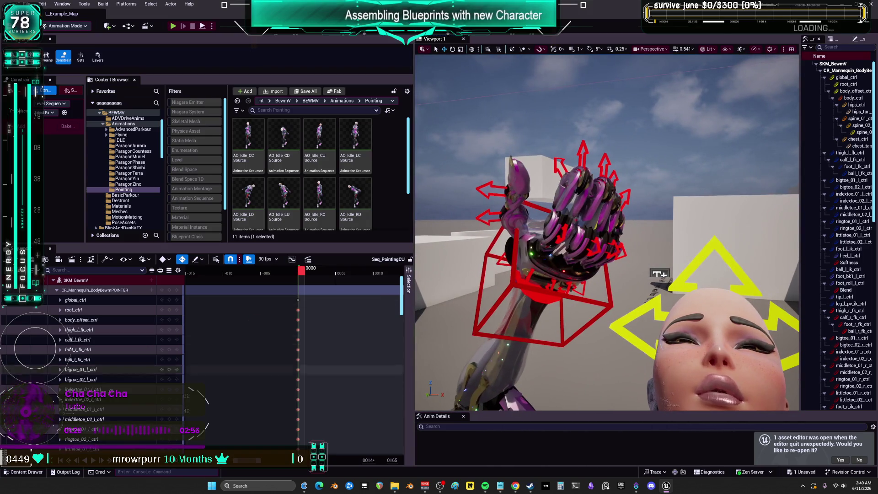
{"action": "scroll", "coordinate": [144, 357], "scroll_direction": "down", "scroll_amount": 12}
{"action": "scroll", "coordinate": [144, 358], "scroll_direction": "down", "scroll_amount": 5}
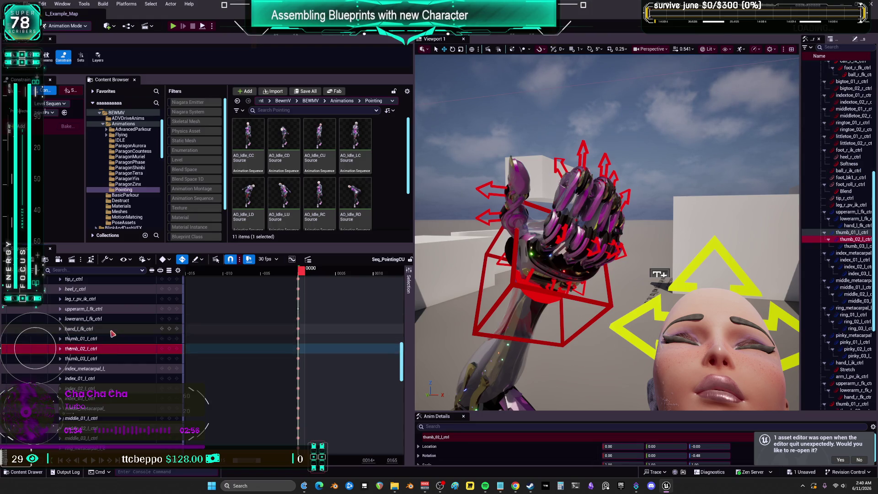
- Select thumb_01_l_ctrl through pinky_03_r_ctrl in the Sequencer track list
{"action": "left_click", "coordinate": [114, 339]}
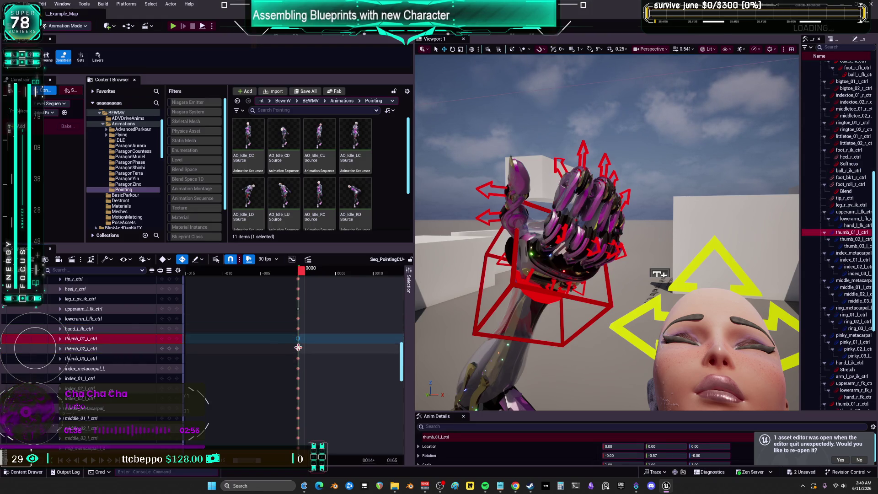
{"action": "scroll", "coordinate": [71, 348], "scroll_direction": "down", "scroll_amount": 10}
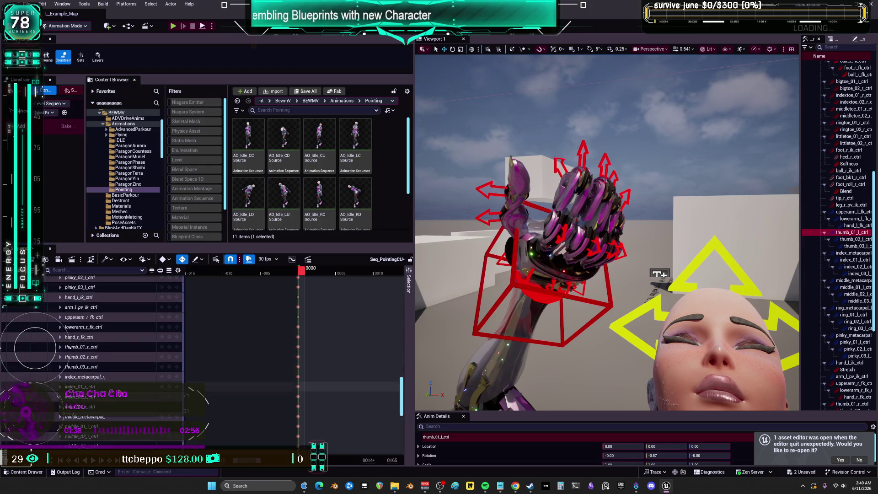
{"action": "scroll", "coordinate": [71, 348], "scroll_direction": "down", "scroll_amount": 6}
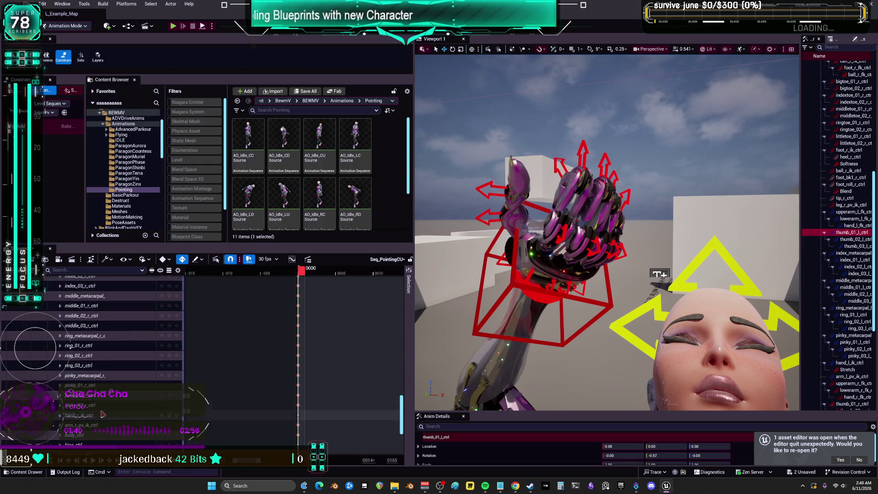
{"action": "scroll", "coordinate": [96, 389], "scroll_direction": "down", "scroll_amount": 2}
{"action": "left_click", "coordinate": [91, 361], "text": "shift"}
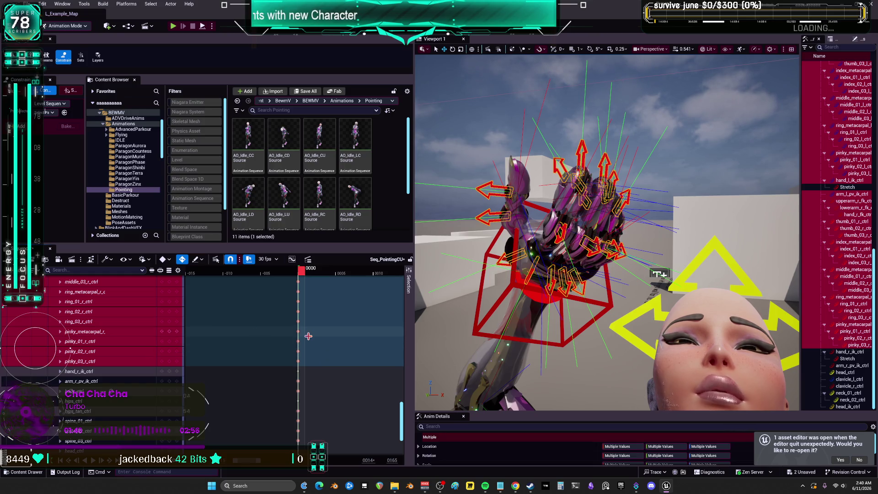
{"action": "mouse_move", "coordinate": [580, 265]}
{"action": "left_mouse_down"}
{"action": "mouse_move", "coordinate": [640, 265]}
{"action": "mouse_move", "coordinate": [595, 269]}
{"action": "mouse_move", "coordinate": [577, 247]}
{"action": "mouse_move", "coordinate": [604, 257]}
{"action": "mouse_move", "coordinate": [595, 265]}
{"action": "mouse_move", "coordinate": [640, 240]}
{"action": "left_mouse_up"}
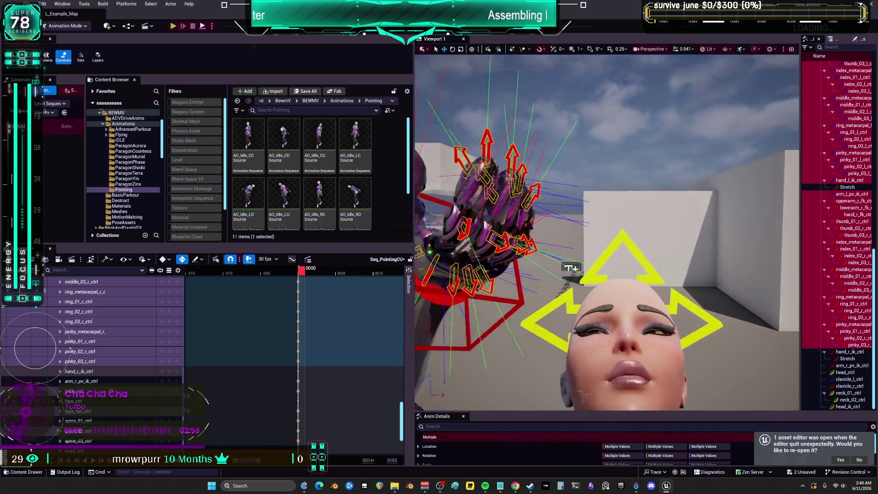
{"action": "left_click_drag", "start_coordinate": [640, 240], "coordinate": [622, 249]}
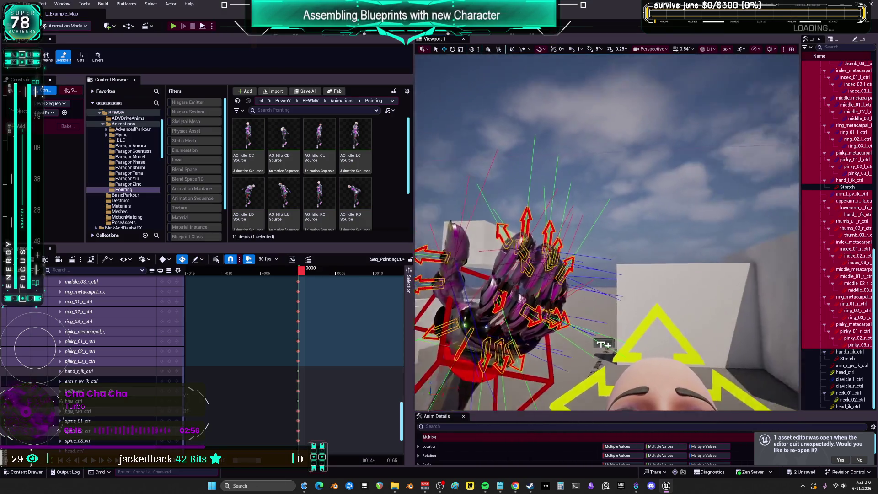
{"action": "mouse_move", "coordinate": [584, 341]}
{"action": "left_mouse_down"}
{"action": "mouse_move", "coordinate": [476, 326]}
{"action": "mouse_move", "coordinate": [680, 329]}
{"action": "left_mouse_up"}
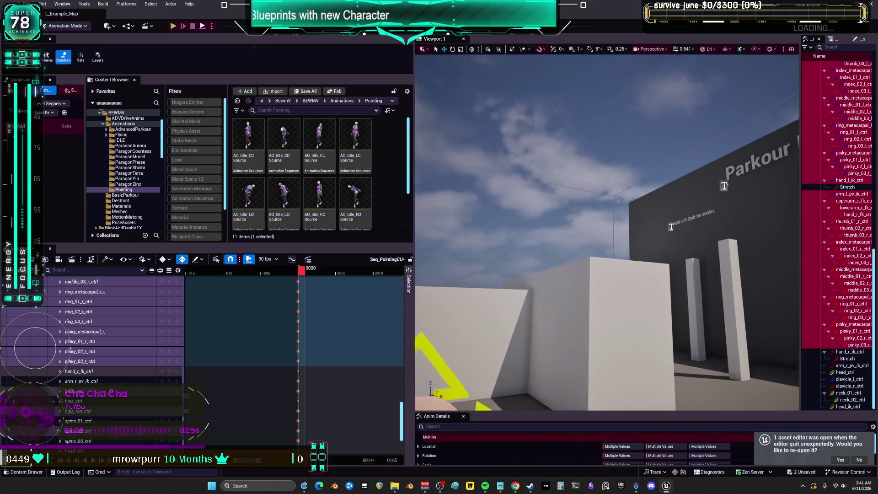
{"action": "key", "text": "f"}
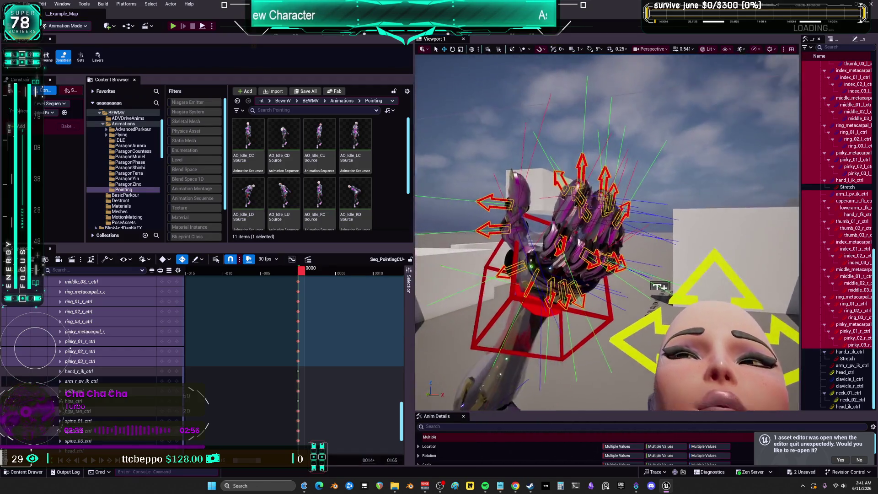
{"action": "key", "text": "f"}
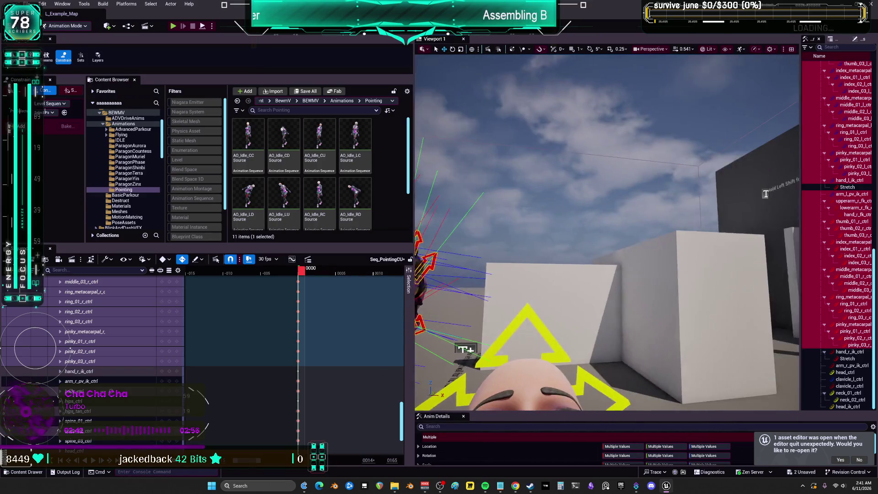
{"action": "mouse_move", "coordinate": [633, 269]}
{"action": "left_mouse_down"}
{"action": "mouse_move", "coordinate": [731, 298]}
{"action": "mouse_move", "coordinate": [633, 269]}
{"action": "left_mouse_up"}
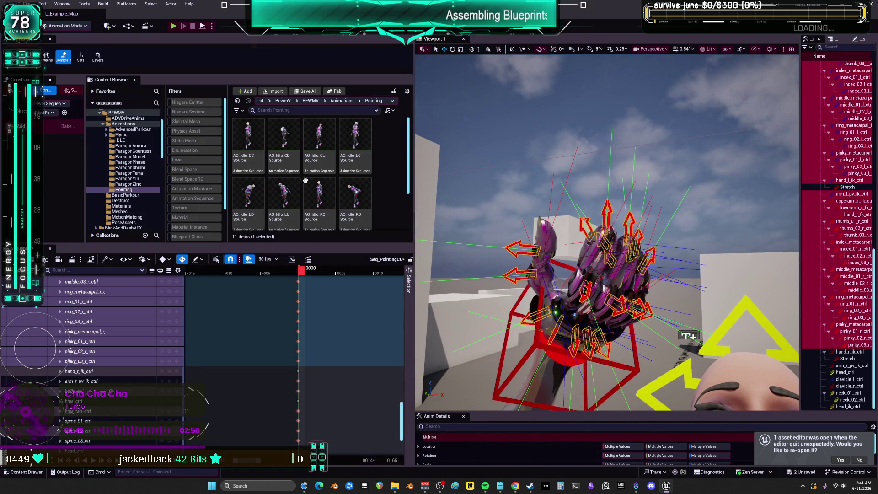
{"action": "scroll", "coordinate": [315, 188], "scroll_direction": "down", "scroll_amount": 2}
{"action": "left_click", "coordinate": [287, 186]}
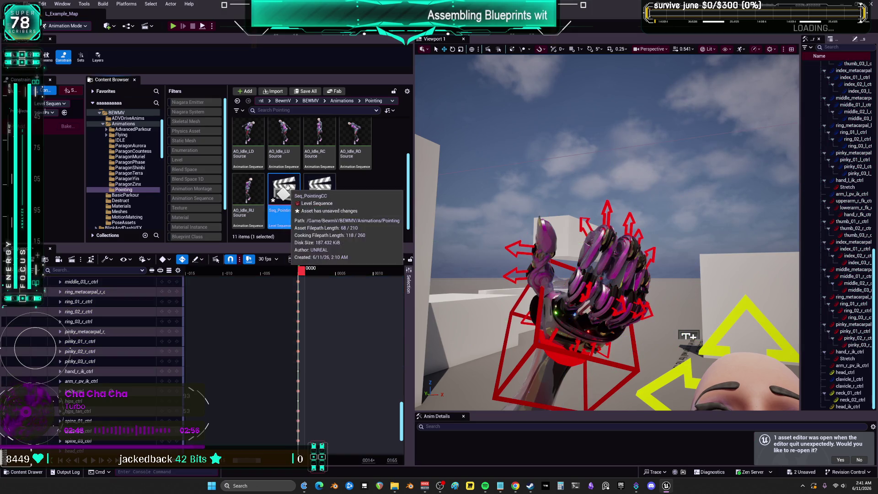
- Open Seq_PointingCC, select its frame-0000 finger keys, and undo a trial paste at frame 0006
{"action": "double_click", "coordinate": [288, 186]}
{"action": "mouse_move", "coordinate": [608, 228]}
{"action": "left_mouse_down"}
{"action": "mouse_move", "coordinate": [622, 215]}
{"action": "mouse_move", "coordinate": [640, 224]}
{"action": "left_mouse_up"}
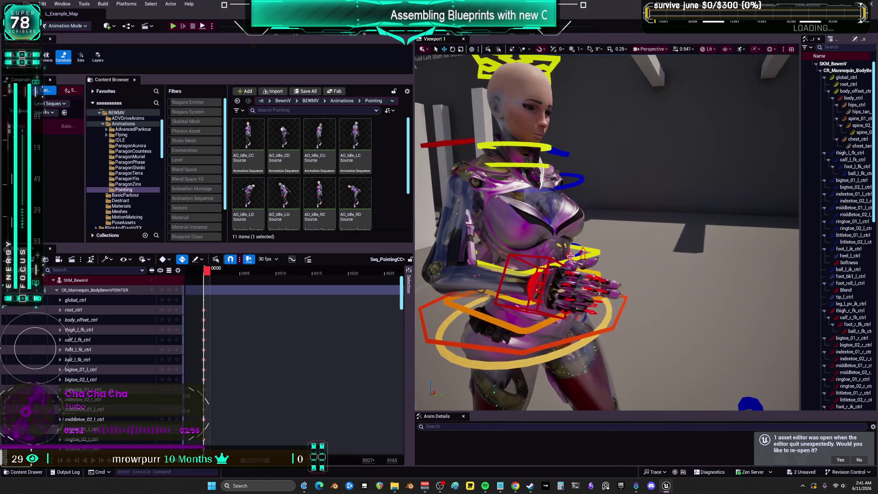
{"action": "double_click", "coordinate": [77, 291]}
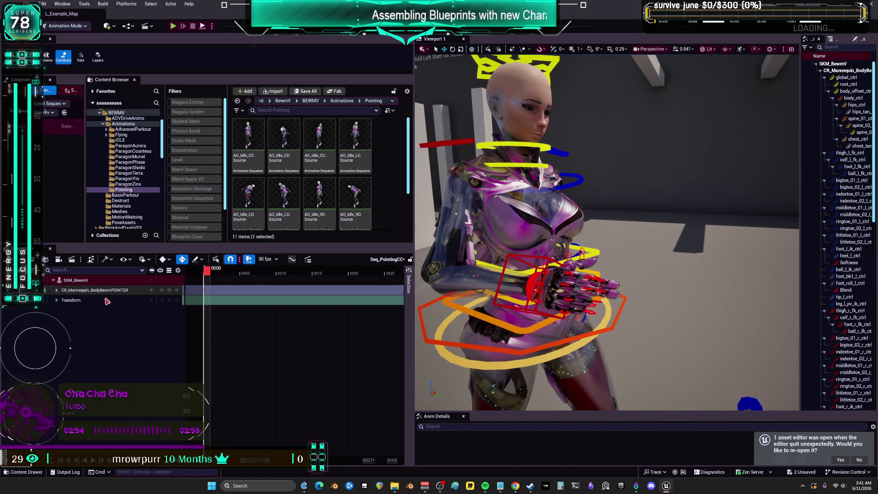
{"action": "left_click", "coordinate": [589, 312]}
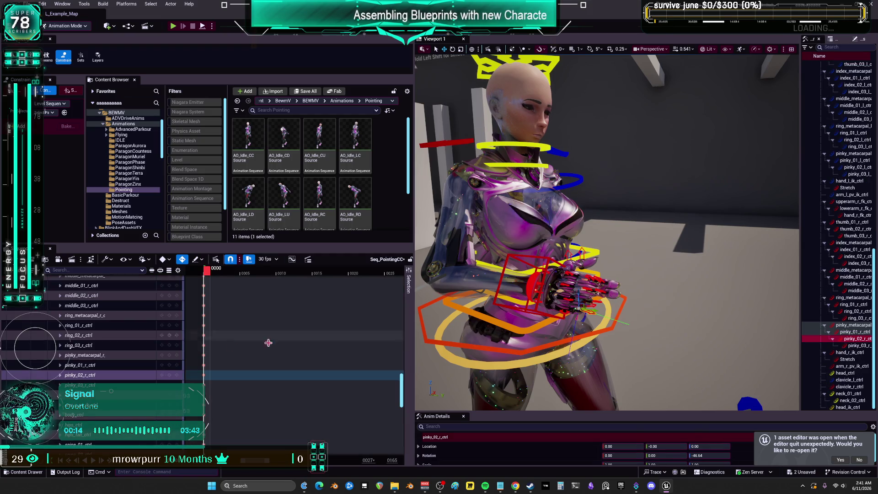
{"action": "mouse_move", "coordinate": [223, 387]}
{"action": "left_mouse_down"}
{"action": "mouse_move", "coordinate": [200, 368]}
{"action": "mouse_move", "coordinate": [193, 247]}
{"action": "mouse_move", "coordinate": [216, 374]}
{"action": "mouse_move", "coordinate": [221, 366]}
{"action": "left_mouse_up"}
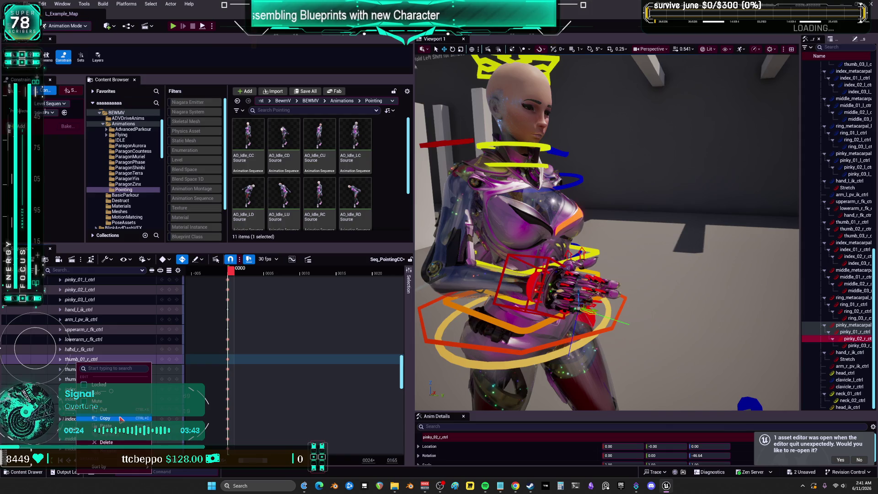
{"action": "left_click", "coordinate": [78, 360]}
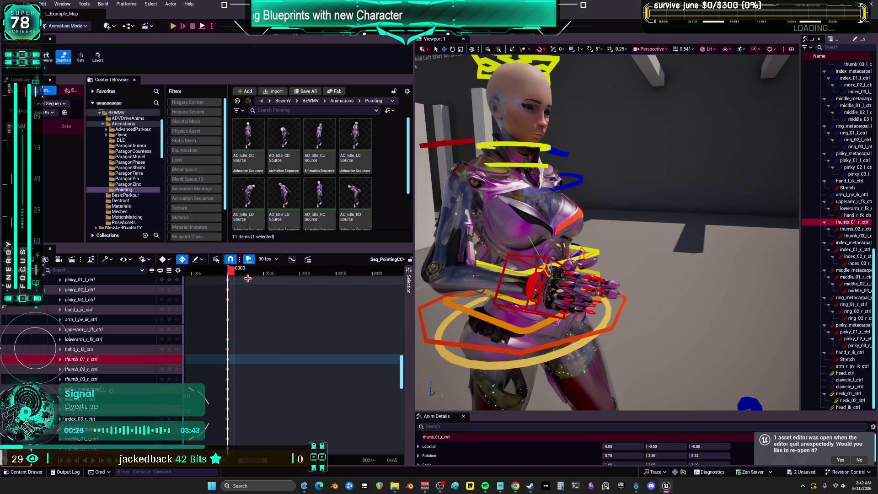
{"action": "left_click", "coordinate": [274, 273]}
{"action": "key", "text": "ctrl+z"}
- Select the thumb_01_r_ctrl through pinky_03_r_ctrl tracks, then set the playhead to frame 0000
{"action": "left_click", "coordinate": [93, 361]}
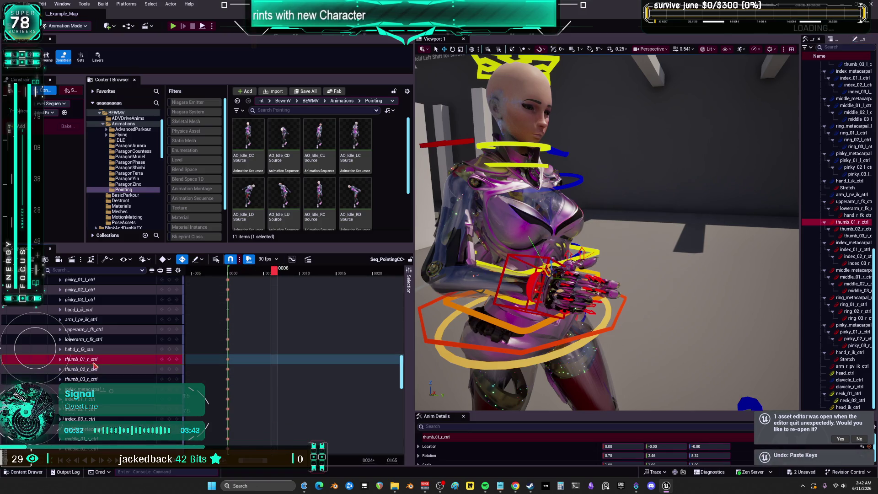
{"action": "scroll", "coordinate": [101, 371], "scroll_direction": "down", "scroll_amount": 5}
{"action": "scroll", "coordinate": [105, 379], "scroll_direction": "down", "scroll_amount": 1}
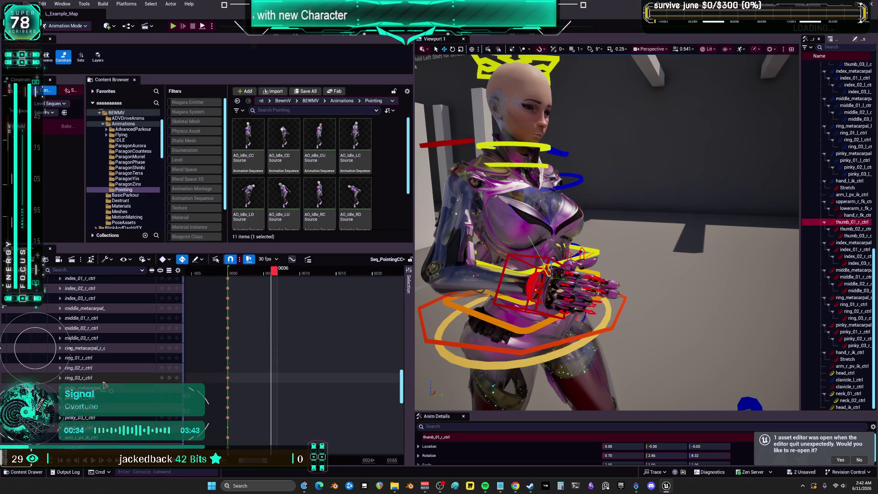
{"action": "left_click", "coordinate": [111, 418], "text": "shift"}
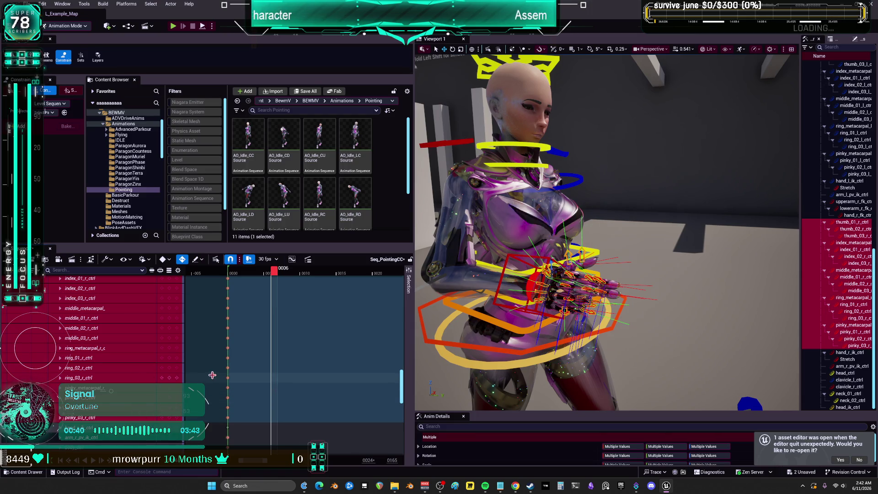
{"action": "left_click", "coordinate": [237, 276]}
{"action": "left_click", "coordinate": [224, 273]}
{"action": "left_click", "coordinate": [233, 274]}
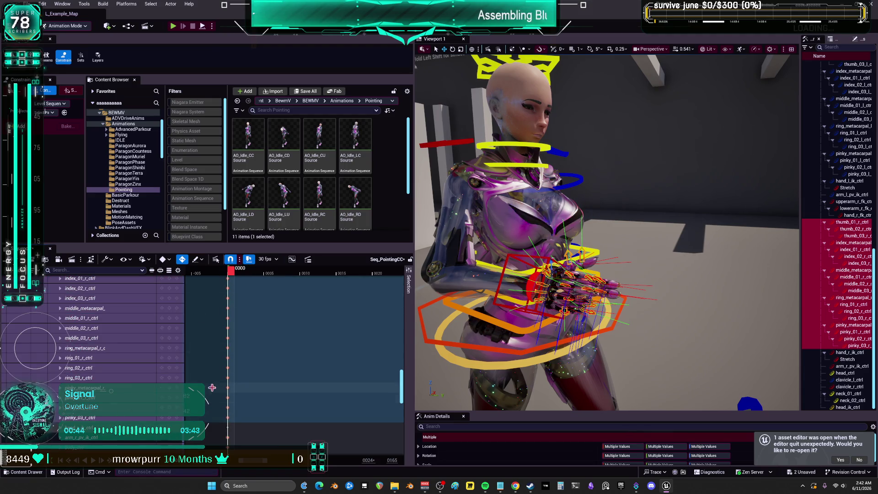
- Copy the right-hand finger keyframes at frame 0000, test-paste at frame 0006, then delete the pasted keys
{"action": "scroll", "coordinate": [239, 343], "scroll_direction": "up", "scroll_amount": 3}
{"action": "mouse_move", "coordinate": [238, 343]}
{"action": "left_mouse_down"}
{"action": "mouse_move", "coordinate": [247, 297]}
{"action": "mouse_move", "coordinate": [255, 296]}
{"action": "left_mouse_up"}
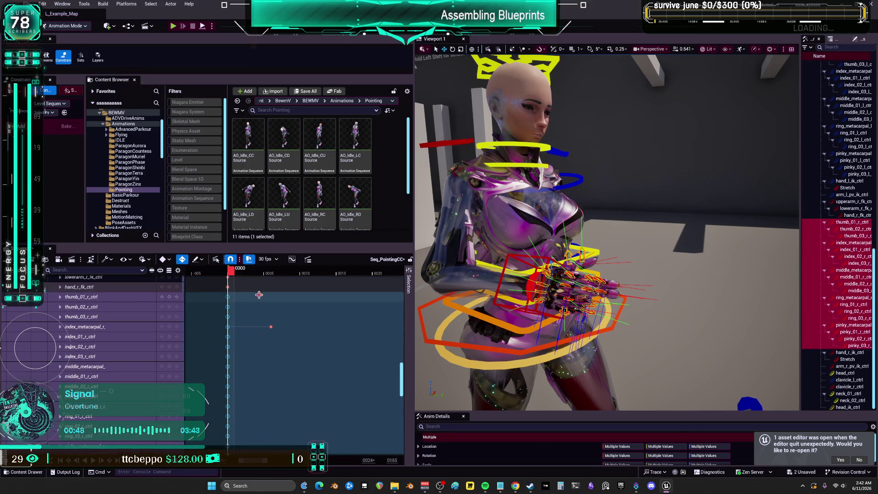
{"action": "left_click", "coordinate": [272, 274]}
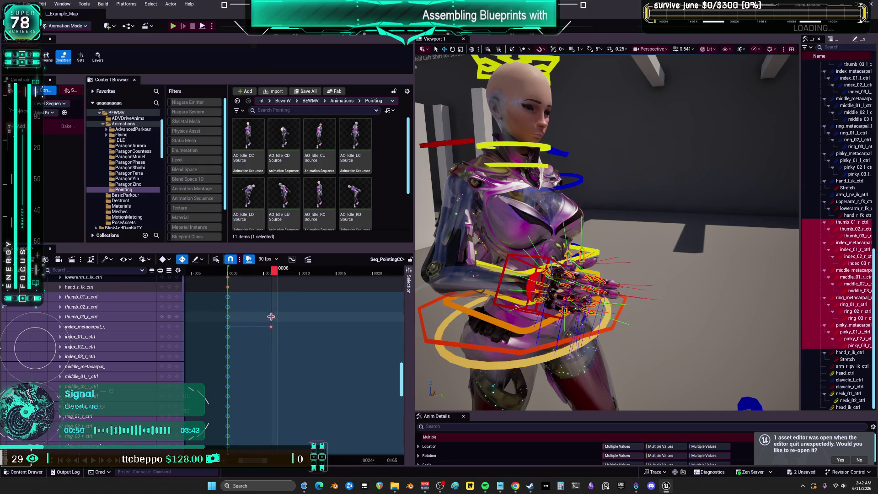
{"action": "key", "text": "ctrl+c"}
{"action": "key", "text": "ctrl+v"}
{"action": "key", "text": "Delete"}
{"action": "scroll", "coordinate": [118, 331], "scroll_direction": "down", "scroll_amount": 3}
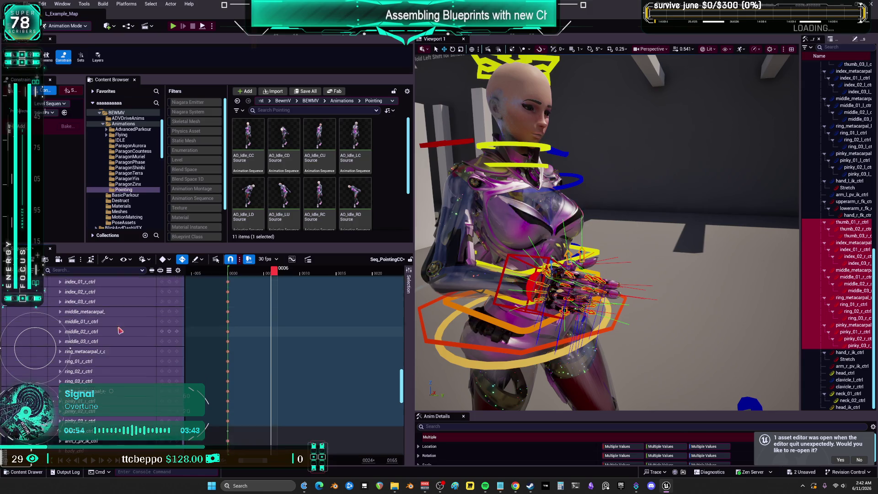
{"action": "scroll", "coordinate": [119, 331], "scroll_direction": "down", "scroll_amount": 3}
{"action": "scroll", "coordinate": [347, 200], "scroll_direction": "down", "scroll_amount": 2}
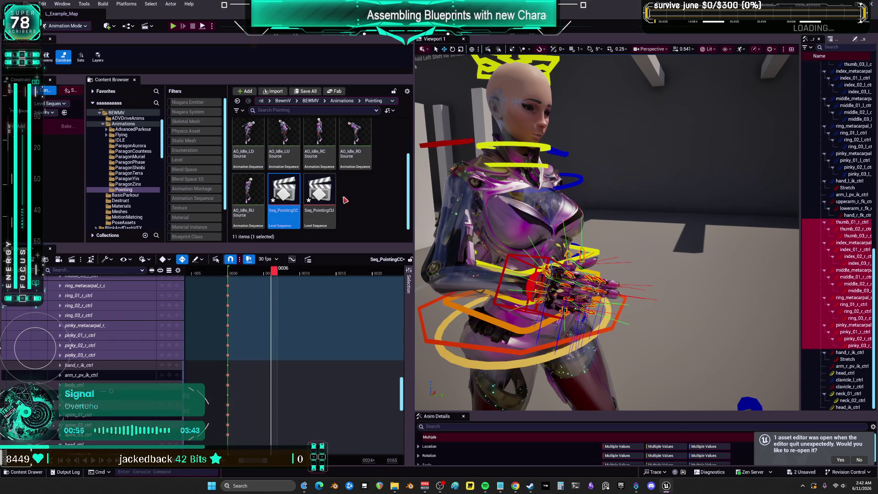
- Open Seq_PointingCU and shift-select the thumb_01_l_ctrl through pinky_03_l_ctrl tracks
{"action": "left_click", "coordinate": [321, 188]}
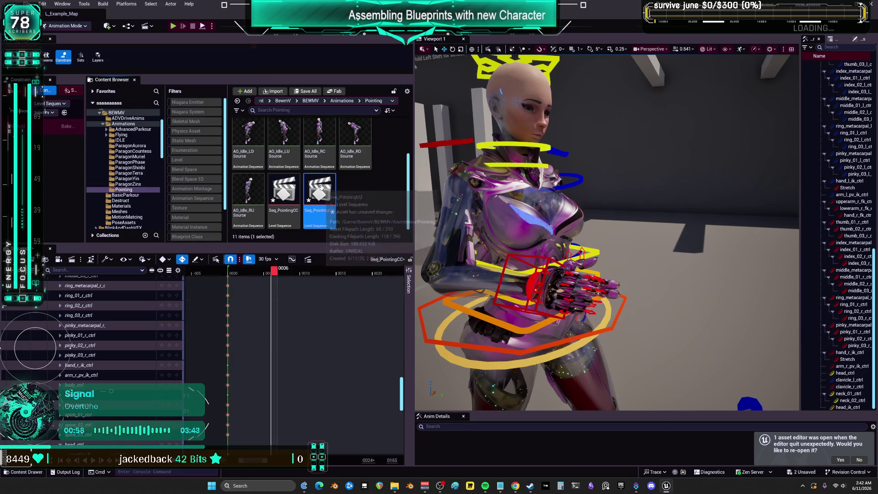
{"action": "double_click", "coordinate": [321, 188]}
{"action": "scroll", "coordinate": [113, 349], "scroll_direction": "down", "scroll_amount": 10}
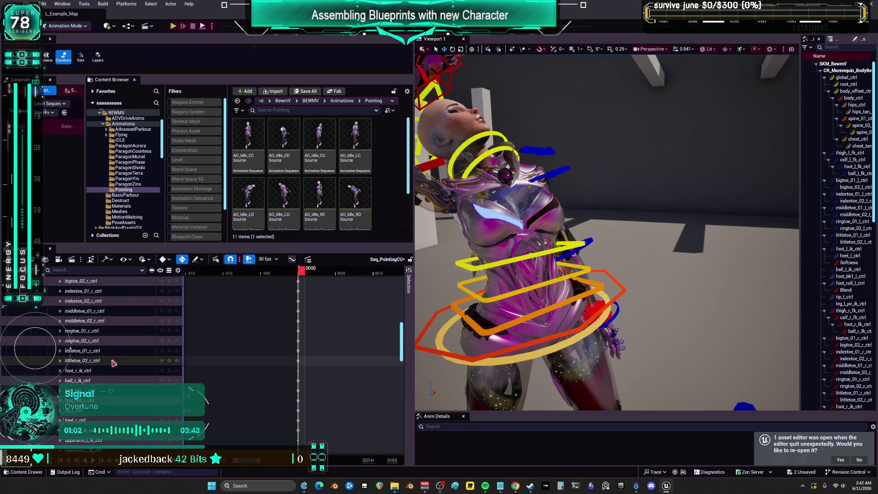
{"action": "scroll", "coordinate": [119, 361], "scroll_direction": "down", "scroll_amount": 6}
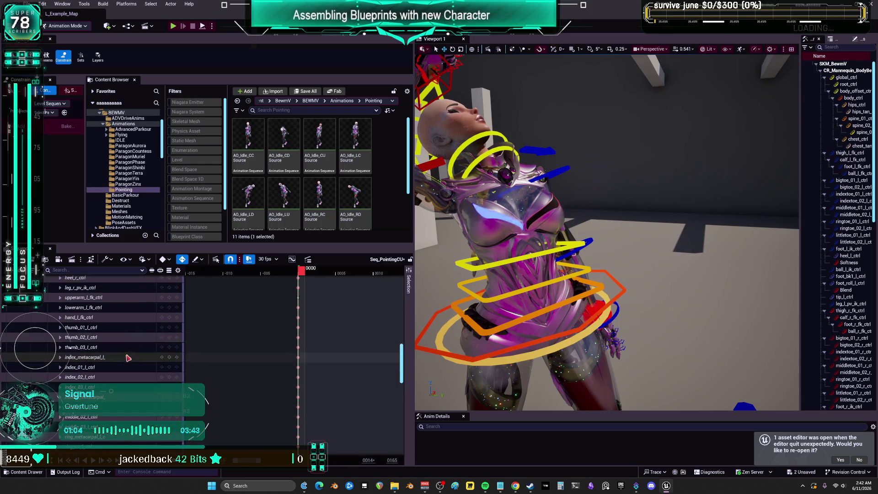
{"action": "left_click", "coordinate": [114, 327]}
{"action": "scroll", "coordinate": [109, 360], "scroll_direction": "down", "scroll_amount": 4}
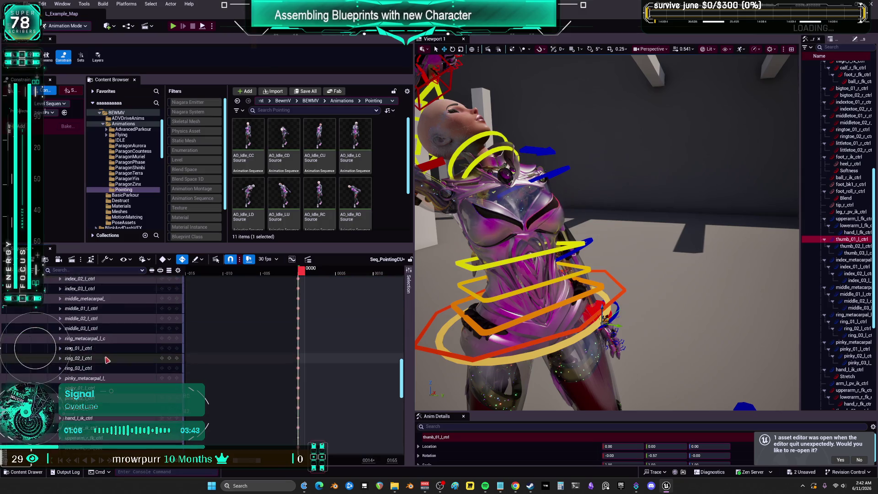
{"action": "scroll", "coordinate": [106, 359], "scroll_direction": "down", "scroll_amount": 3}
{"action": "left_click", "coordinate": [78, 342], "text": "shift"}
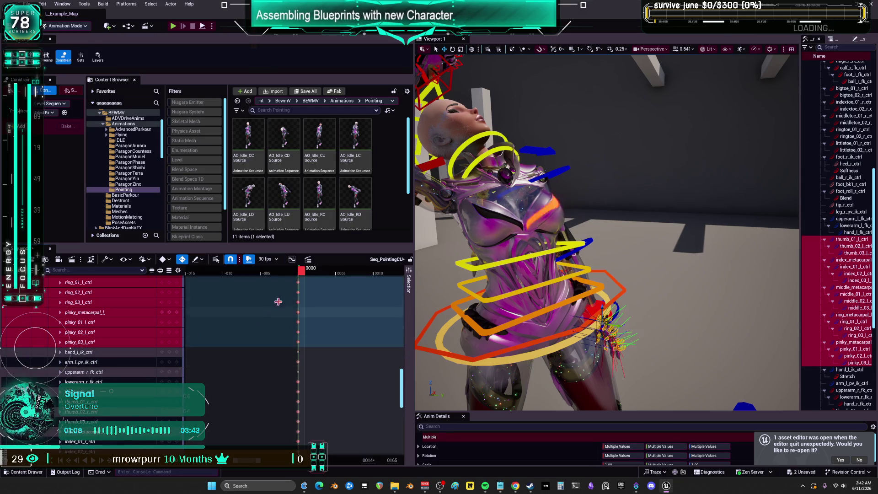
{"action": "scroll", "coordinate": [274, 321], "scroll_direction": "up", "scroll_amount": 8}
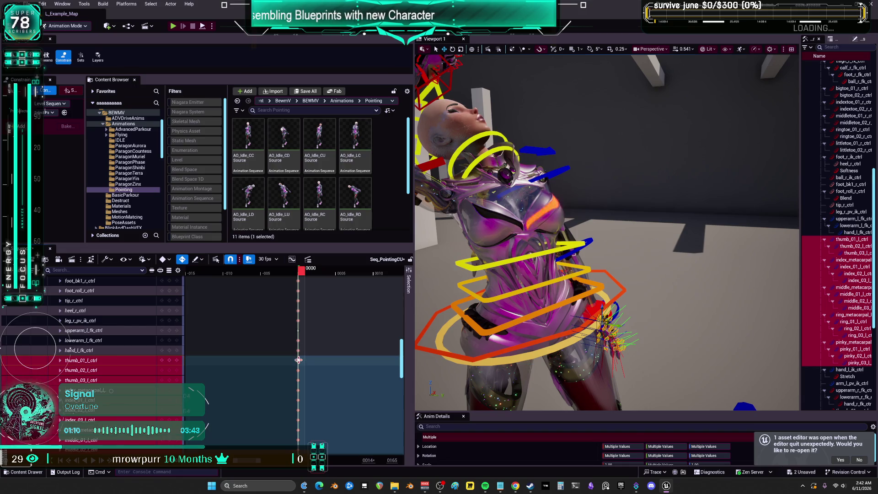
{"action": "mouse_move", "coordinate": [457, 360]}
{"action": "left_mouse_down"}
{"action": "mouse_move", "coordinate": [439, 341]}
{"action": "mouse_move", "coordinate": [539, 234]}
{"action": "left_mouse_up"}
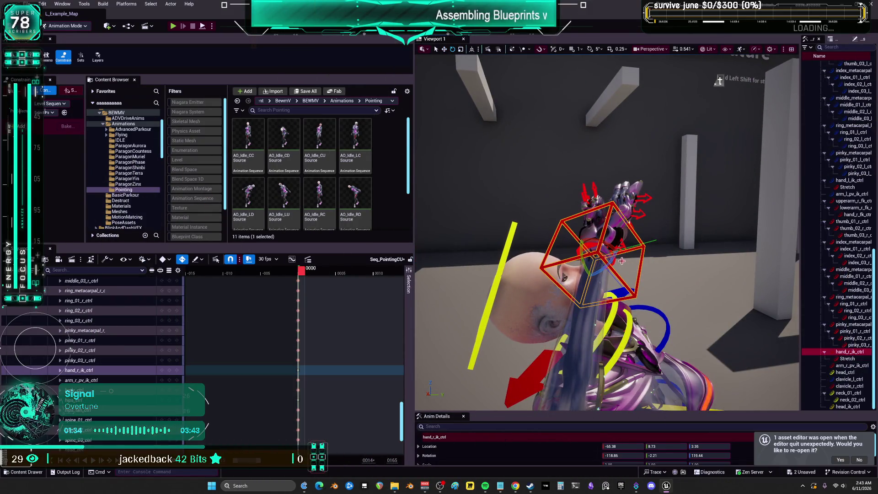
- Rotate and move hand_r_ik_ctrl so the right arm points straight up, then return to Translate
{"action": "mouse_move", "coordinate": [624, 262]}
{"action": "left_mouse_down"}
{"action": "mouse_move", "coordinate": [720, 265]}
{"action": "mouse_move", "coordinate": [697, 247]}
{"action": "left_mouse_up"}
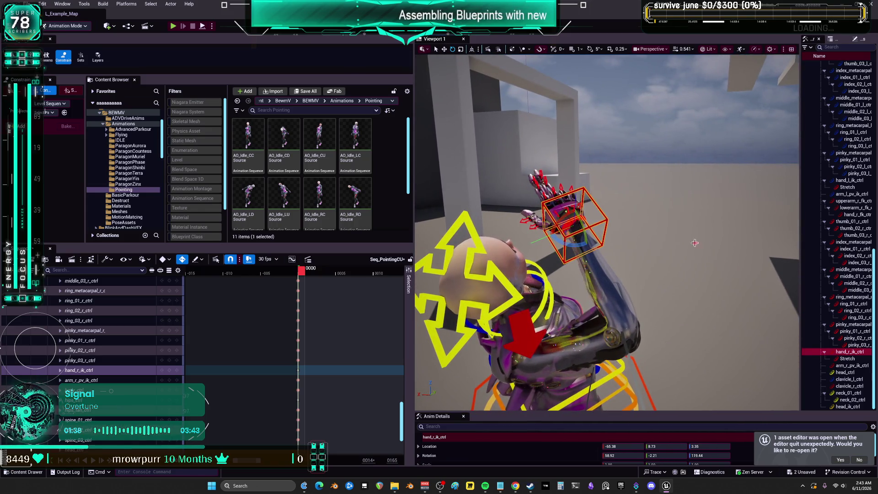
{"action": "left_click_drag", "start_coordinate": [567, 220], "coordinate": [595, 204]}
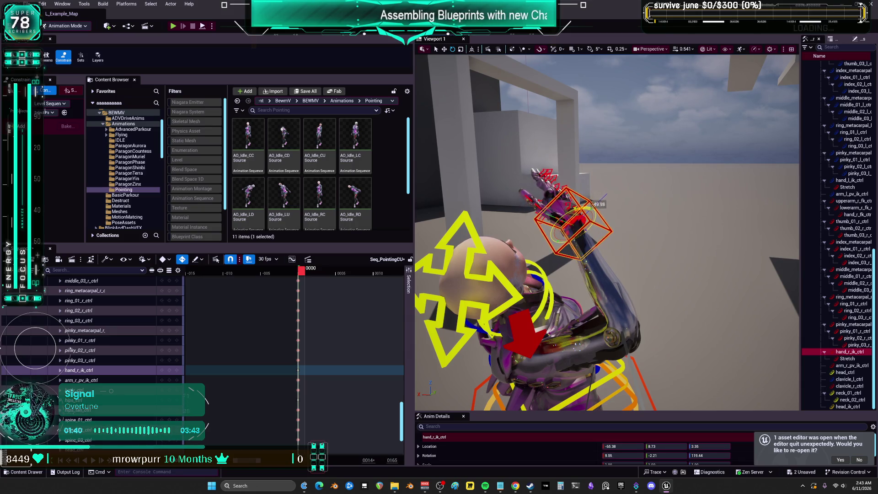
{"action": "mouse_move", "coordinate": [579, 222]}
{"action": "left_mouse_down"}
{"action": "mouse_move", "coordinate": [602, 220]}
{"action": "mouse_move", "coordinate": [596, 198]}
{"action": "mouse_move", "coordinate": [613, 150]}
{"action": "mouse_move", "coordinate": [647, 143]}
{"action": "mouse_move", "coordinate": [629, 166]}
{"action": "mouse_move", "coordinate": [661, 216]}
{"action": "left_mouse_up"}
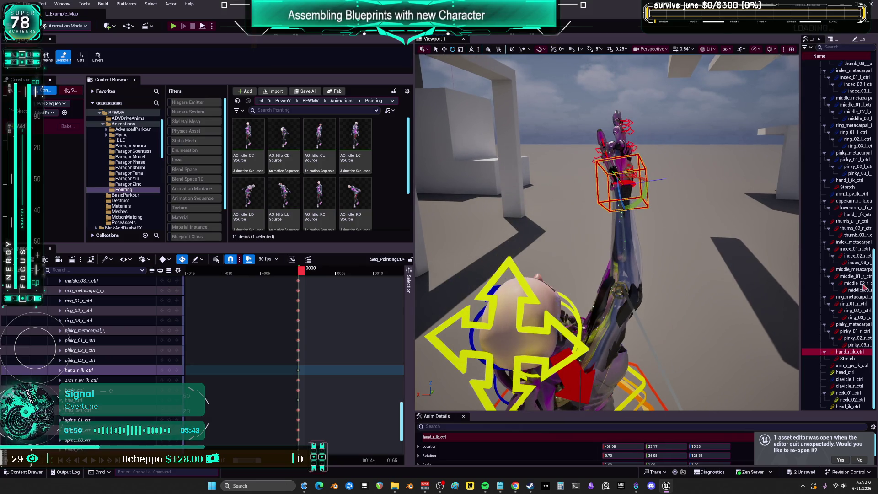
{"action": "mouse_move", "coordinate": [634, 169]}
{"action": "left_mouse_down"}
{"action": "mouse_move", "coordinate": [620, 184]}
{"action": "mouse_move", "coordinate": [630, 185]}
{"action": "mouse_move", "coordinate": [633, 229]}
{"action": "mouse_move", "coordinate": [613, 166]}
{"action": "mouse_move", "coordinate": [631, 201]}
{"action": "mouse_move", "coordinate": [659, 204]}
{"action": "left_mouse_up"}
{"action": "key", "text": "w"}
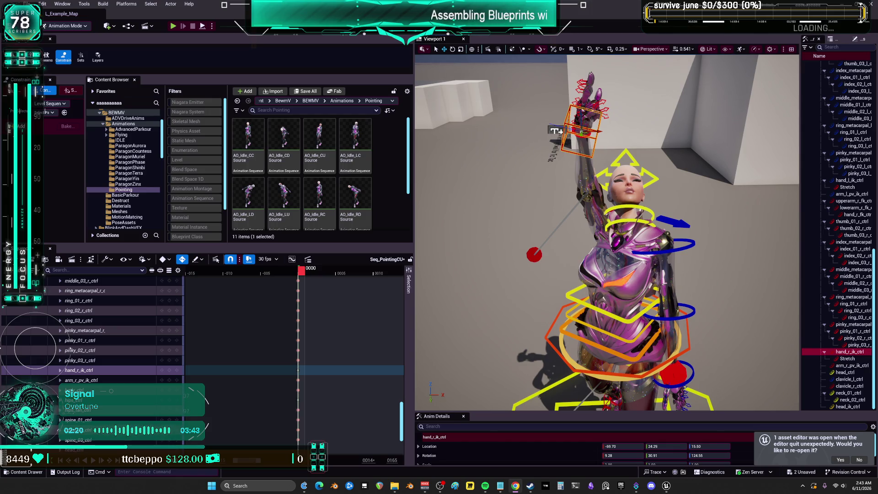
{"action": "scroll", "coordinate": [607, 233], "scroll_direction": "down", "scroll_amount": 10}
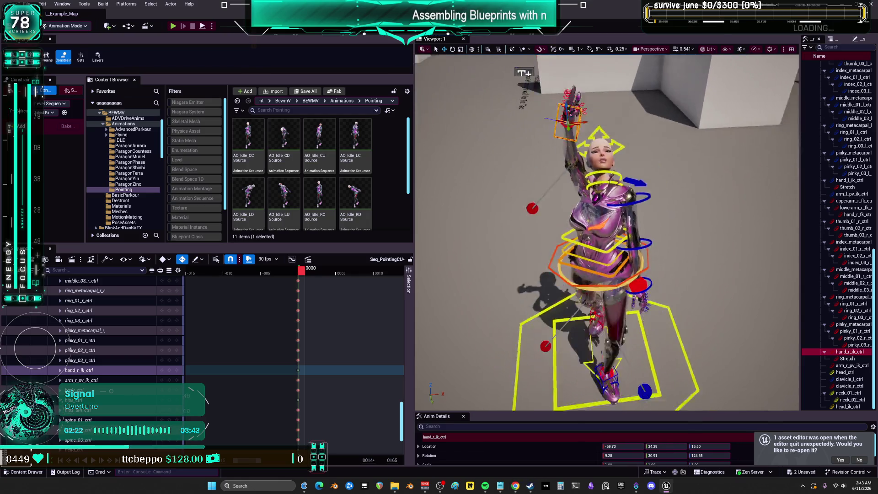
- Lower the viewport's perspective field of view to 5
{"action": "scroll", "coordinate": [607, 232], "scroll_direction": "down", "scroll_amount": 10}
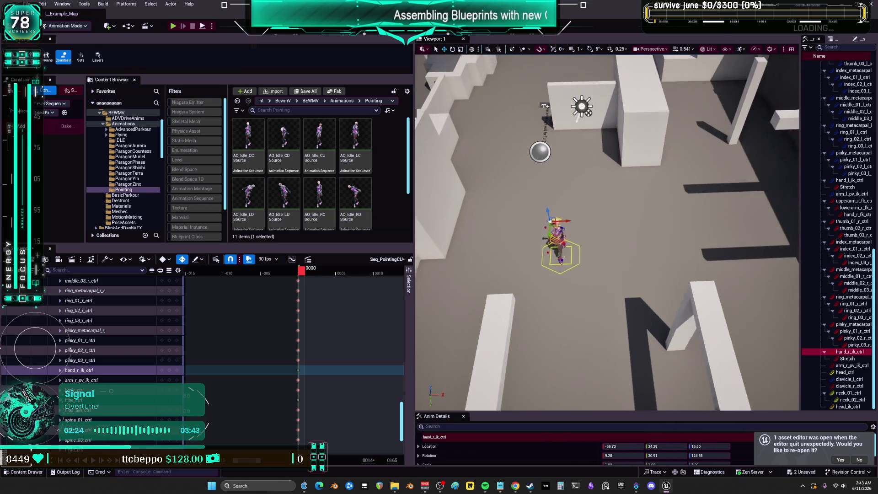
{"action": "scroll", "coordinate": [606, 232], "scroll_direction": "down", "scroll_amount": 5}
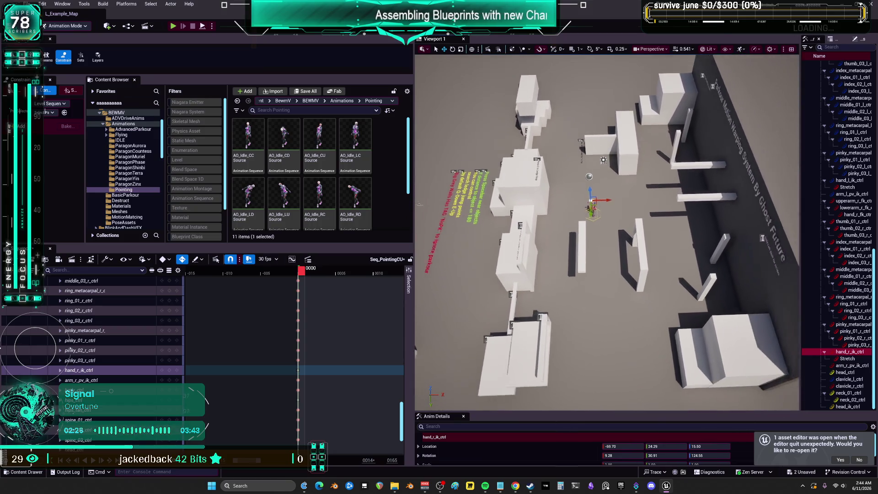
{"action": "left_click", "coordinate": [664, 52]}
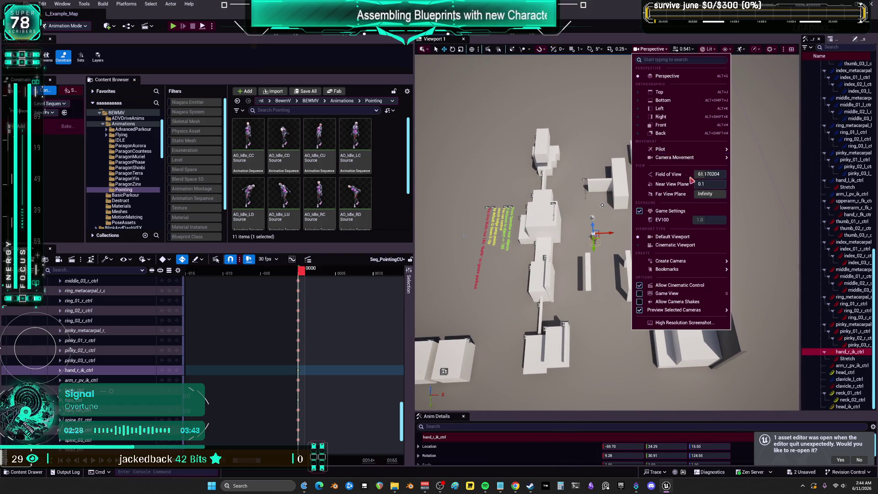
{"action": "left_click_drag", "start_coordinate": [710, 174], "coordinate": [672, 174]}
{"action": "key", "text": "Return"}
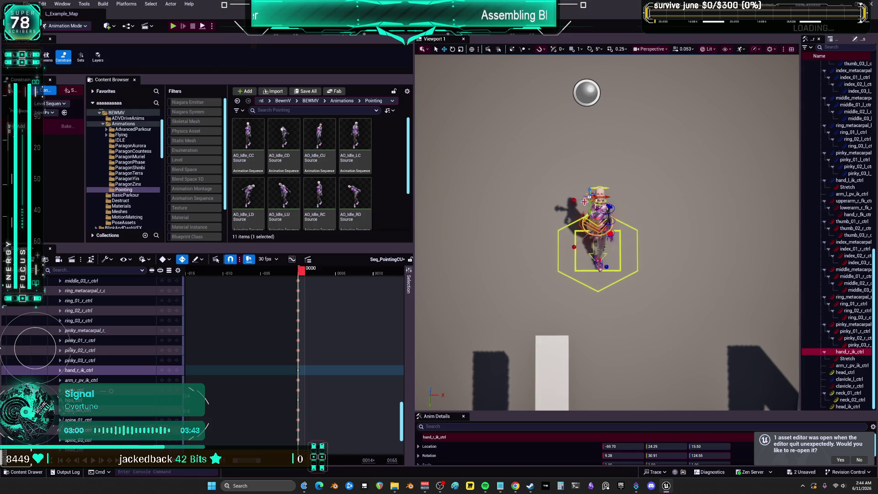
- Rotate hand_r_ik_ctrl slightly, to about 12.68, 29.92
{"action": "left_click", "coordinate": [609, 204]}
{"action": "left_click", "coordinate": [603, 203]}
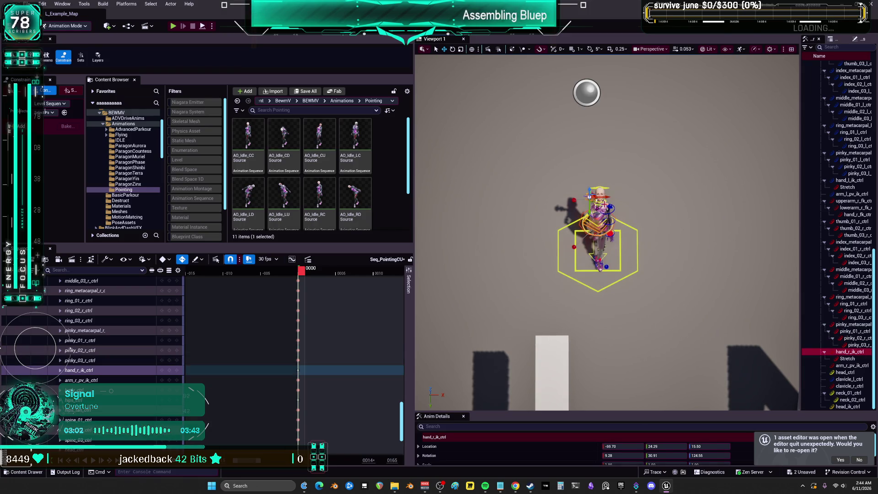
{"action": "left_click_drag", "start_coordinate": [579, 194], "coordinate": [577, 197]}
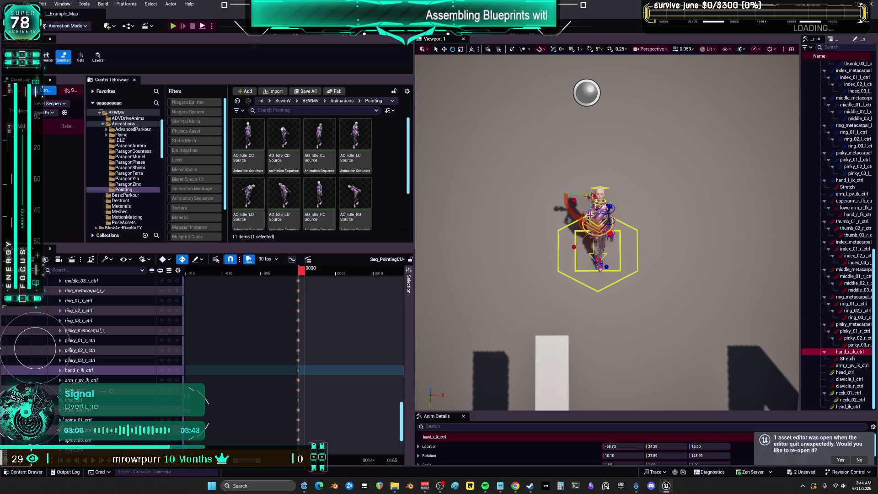
{"action": "left_click_drag", "start_coordinate": [578, 201], "coordinate": [576, 215]}
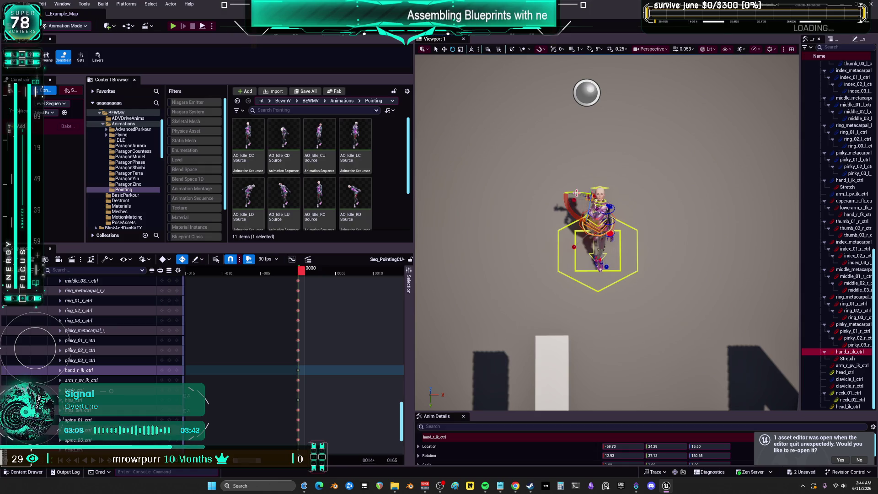
- Preview the pose in Game View without rig controls, then deselect the hand control
{"action": "key", "text": "g"}
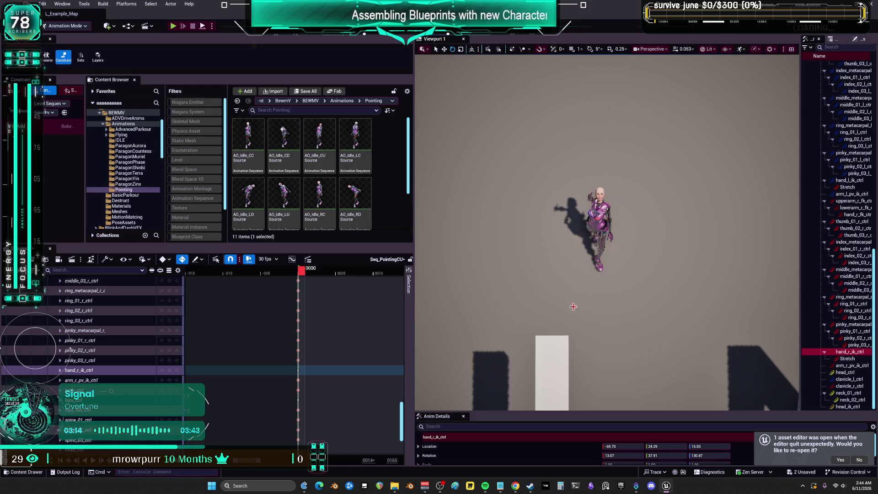
{"action": "key", "text": "g"}
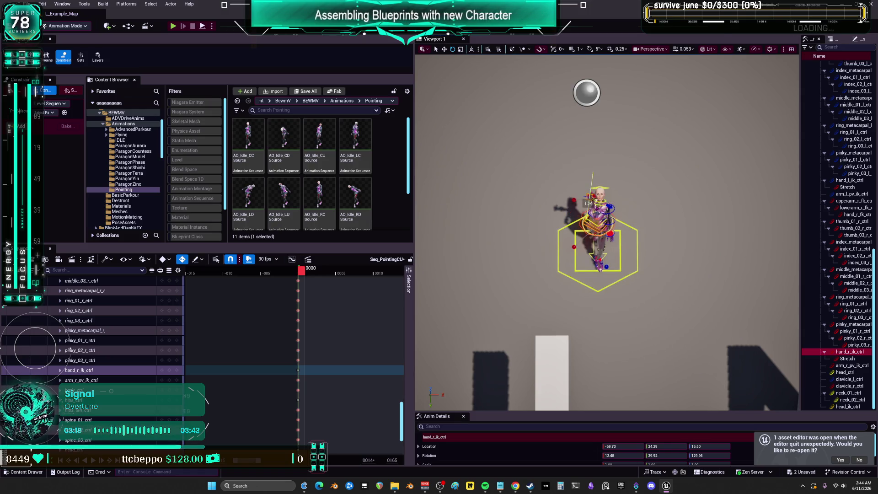
{"action": "key", "text": "g"}
{"action": "left_click", "coordinate": [525, 248]}
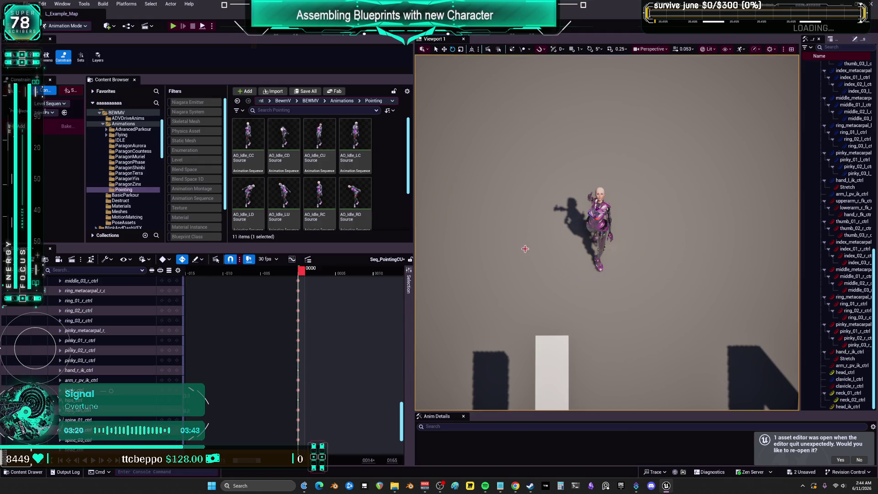
{"action": "mouse_move", "coordinate": [434, 42]}
{"action": "left_mouse_down"}
{"action": "mouse_move", "coordinate": [422, 31]}
{"action": "mouse_move", "coordinate": [424, 1]}
{"action": "left_mouse_up"}
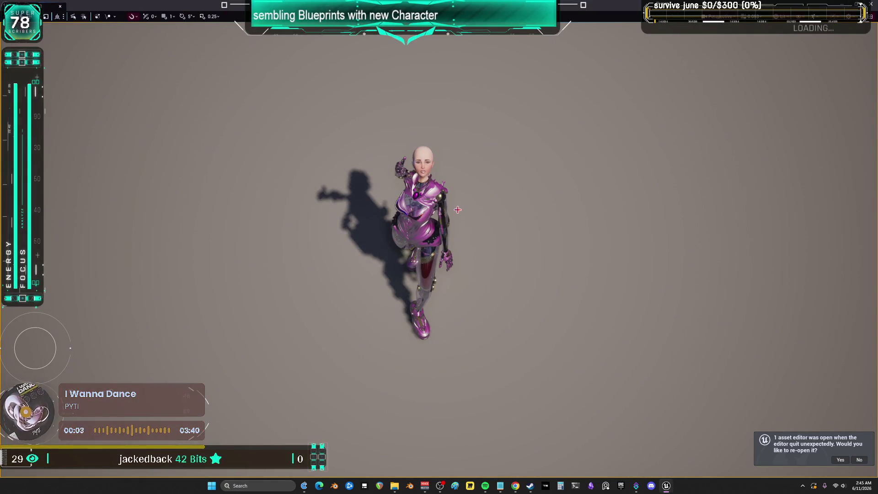
- Reframe the detached viewport on the character and slightly rotate the right hand control
{"action": "left_click_drag", "start_coordinate": [458, 210], "coordinate": [490, 192]}
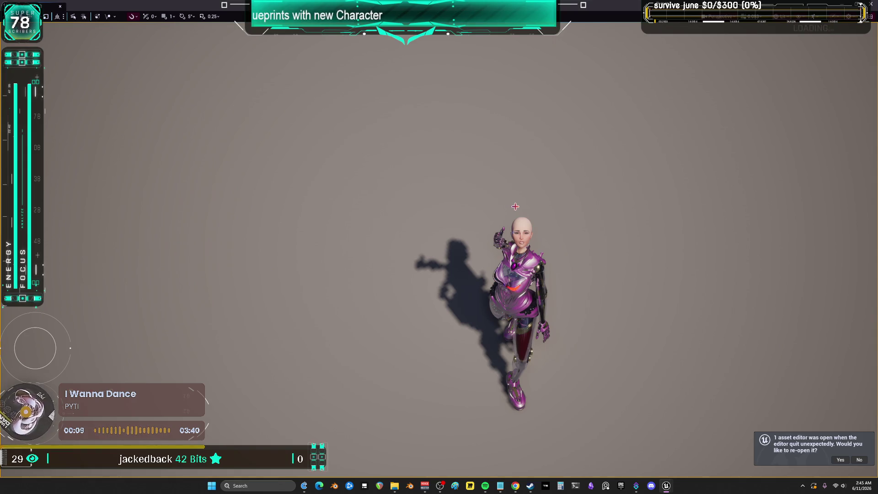
{"action": "left_click", "coordinate": [523, 227]}
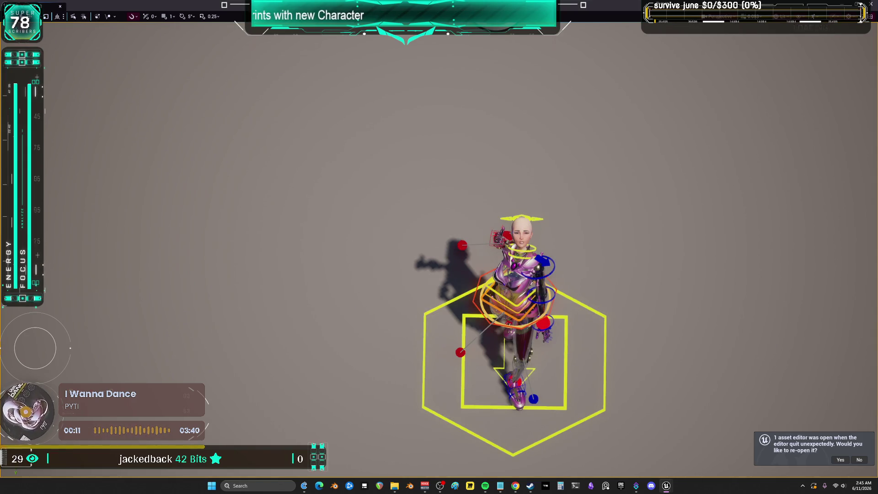
{"action": "left_click", "coordinate": [483, 234]}
{"action": "left_click_drag", "start_coordinate": [485, 231], "coordinate": [481, 225]}
{"action": "left_click", "coordinate": [497, 290]}
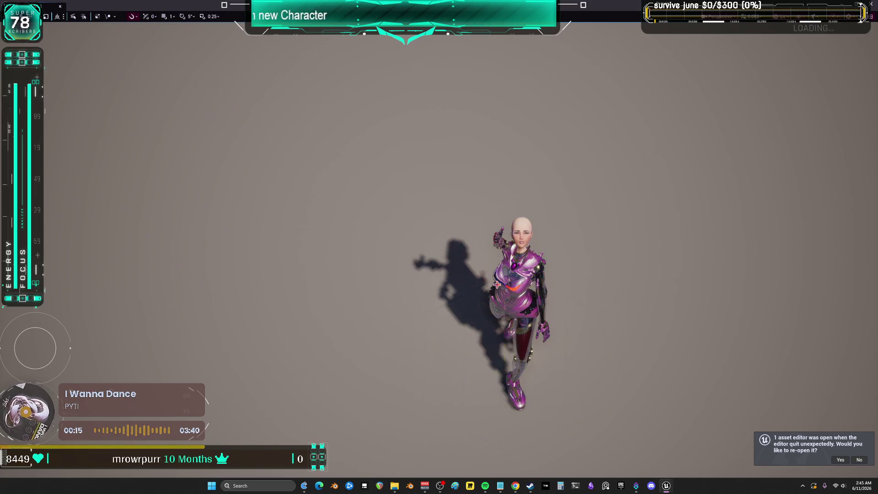
- Raise the right shoulder control with the translate gizmo, then reselect the right hand control
{"action": "left_click", "coordinate": [497, 268]}
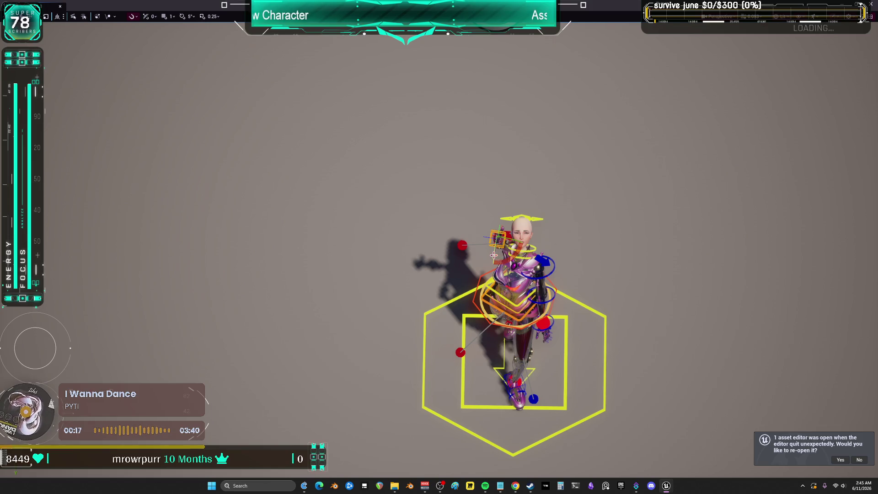
{"action": "left_click", "coordinate": [459, 211]}
{"action": "left_click", "coordinate": [462, 247]}
{"action": "left_click_drag", "start_coordinate": [461, 248], "coordinate": [462, 229]}
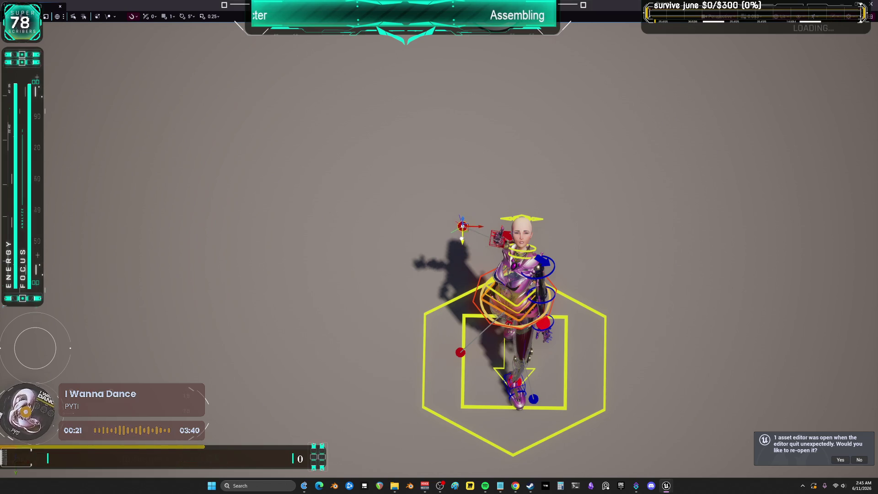
{"action": "left_click", "coordinate": [497, 237]}
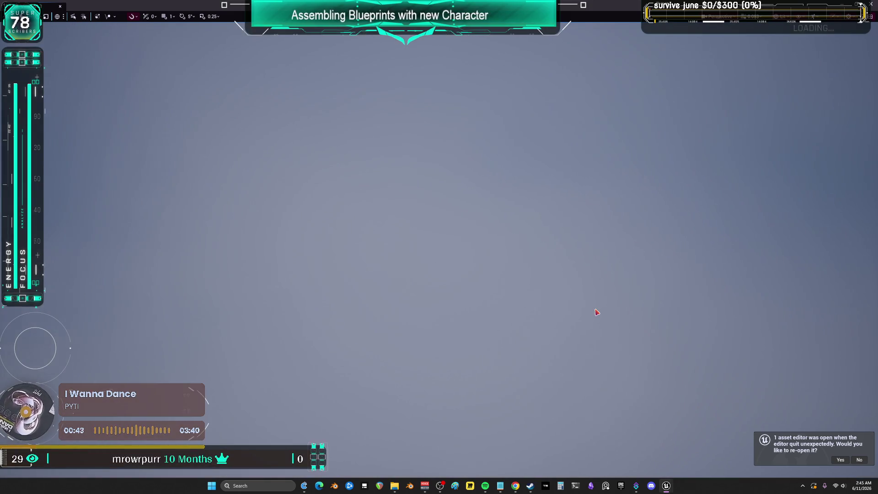
- Undo the last move, widen the field of view, and lift the right arm overhead via hand_r_ik_ctrl
{"action": "key", "text": "ctrl+z"}
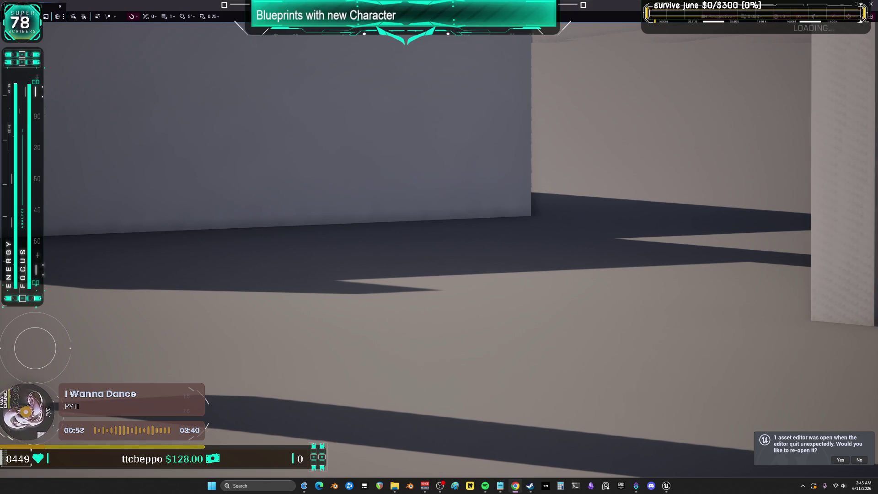
{"action": "left_click", "coordinate": [721, 17]}
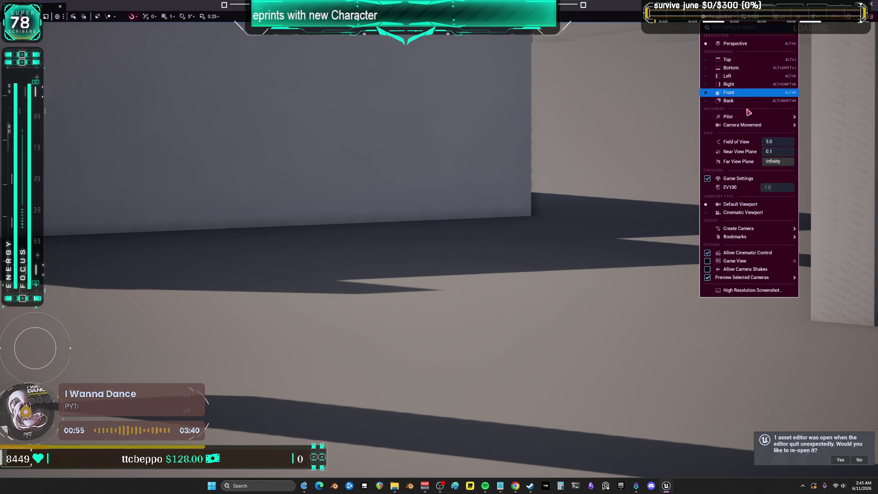
{"action": "left_click_drag", "start_coordinate": [777, 141], "coordinate": [791, 141]}
{"action": "key", "text": "Return"}
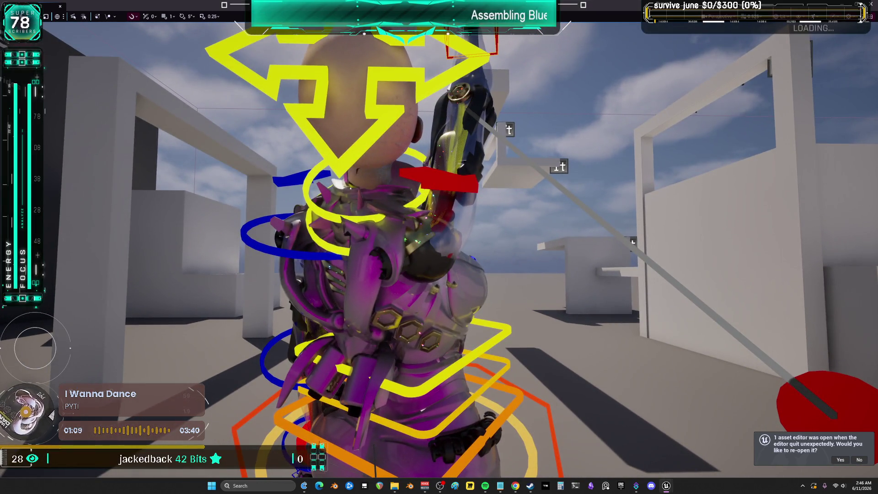
{"action": "left_click_drag", "start_coordinate": [393, 224], "coordinate": [378, 236]}
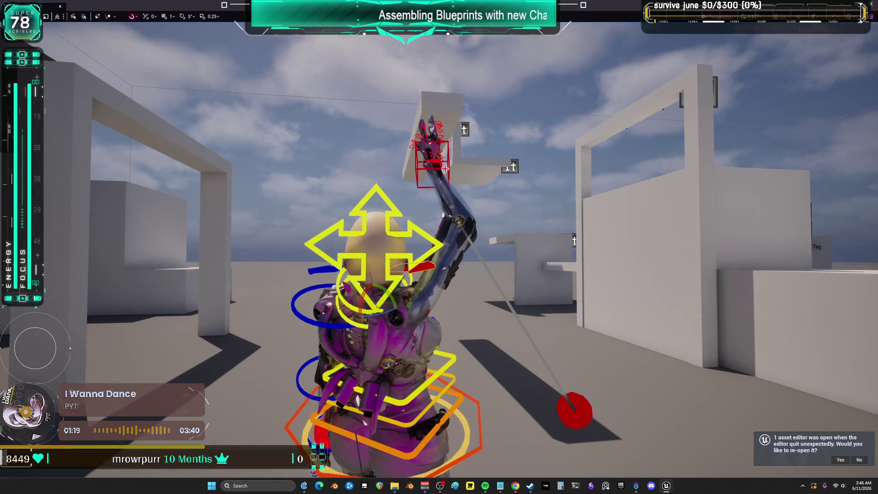
{"action": "left_click_drag", "start_coordinate": [436, 148], "coordinate": [433, 145]}
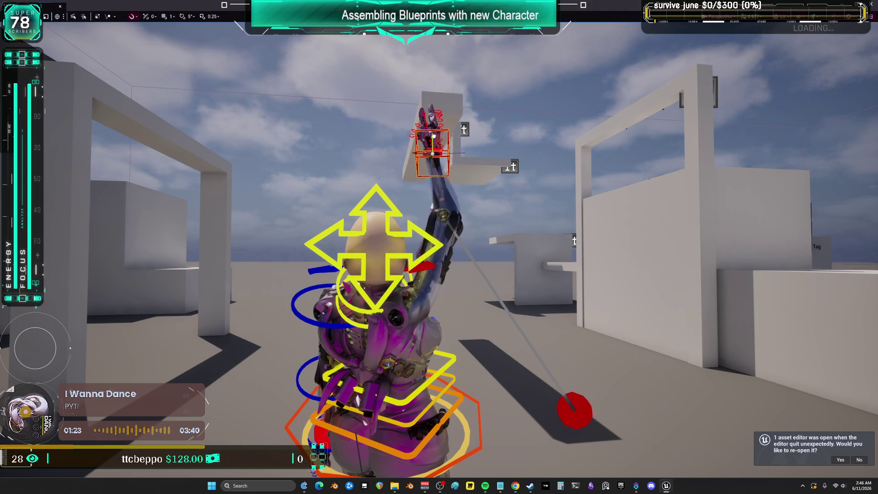
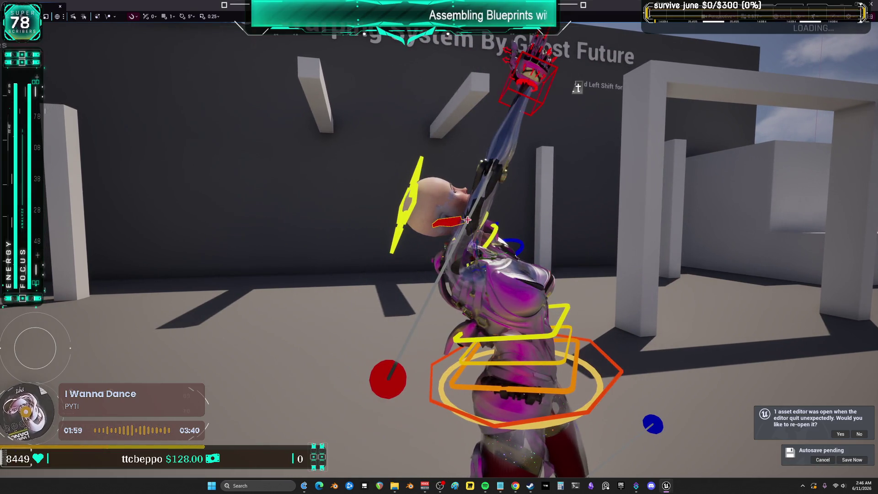
- Rotate the neck control about -18° in the CU pointing pose
{"action": "left_click", "coordinate": [449, 222]}
{"action": "left_click_drag", "start_coordinate": [449, 222], "coordinate": [458, 229]}
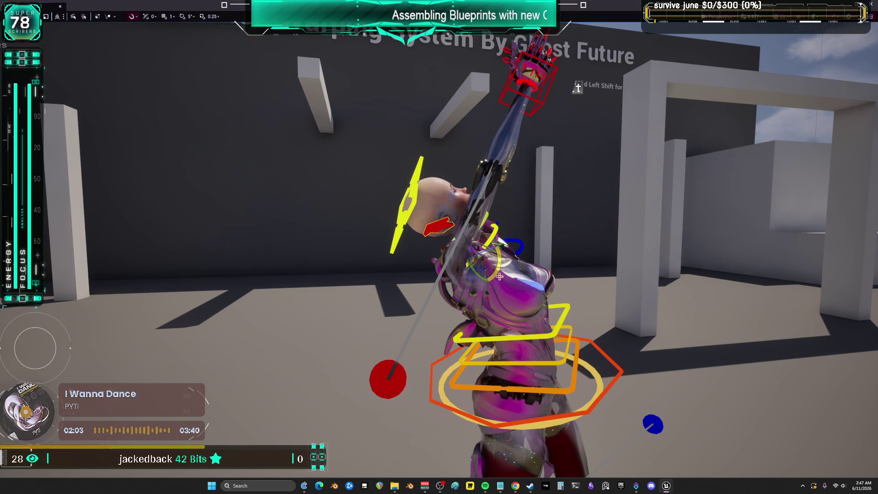
{"action": "key", "text": "F11"}
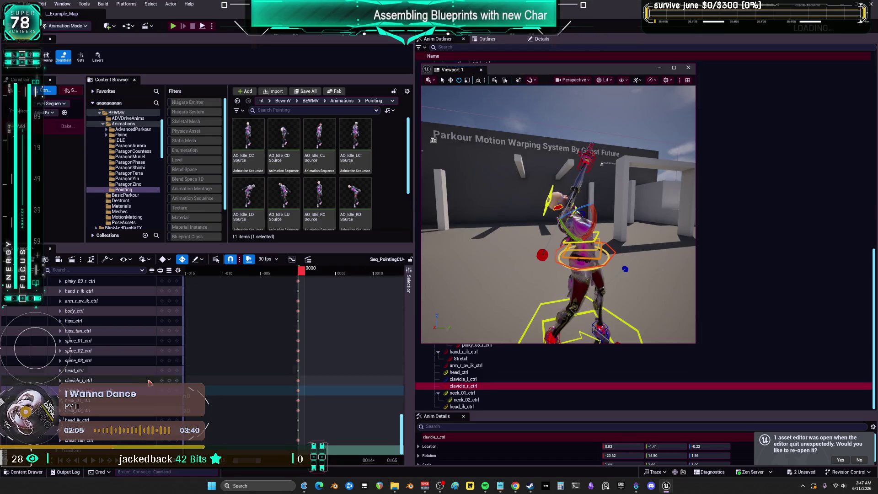
- Check the right arm pole-vector and hand IK controls, then save all changes
{"action": "mouse_move", "coordinate": [433, 140]}
{"action": "left_mouse_down"}
{"action": "mouse_move", "coordinate": [503, 164]}
{"action": "mouse_move", "coordinate": [572, 220]}
{"action": "left_mouse_up"}
{"action": "left_click", "coordinate": [607, 246]}
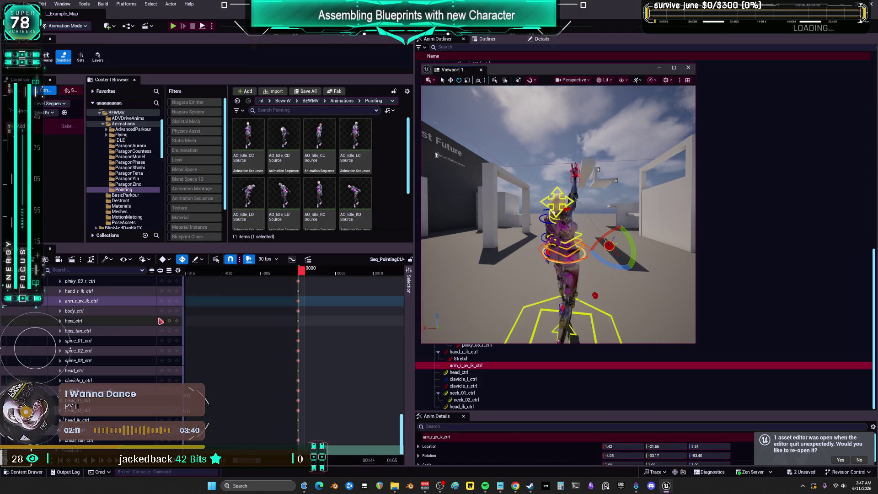
{"action": "mouse_move", "coordinate": [559, 208]}
{"action": "left_mouse_down"}
{"action": "mouse_move", "coordinate": [561, 197]}
{"action": "mouse_move", "coordinate": [559, 208]}
{"action": "left_mouse_up"}
{"action": "left_click", "coordinate": [559, 208]}
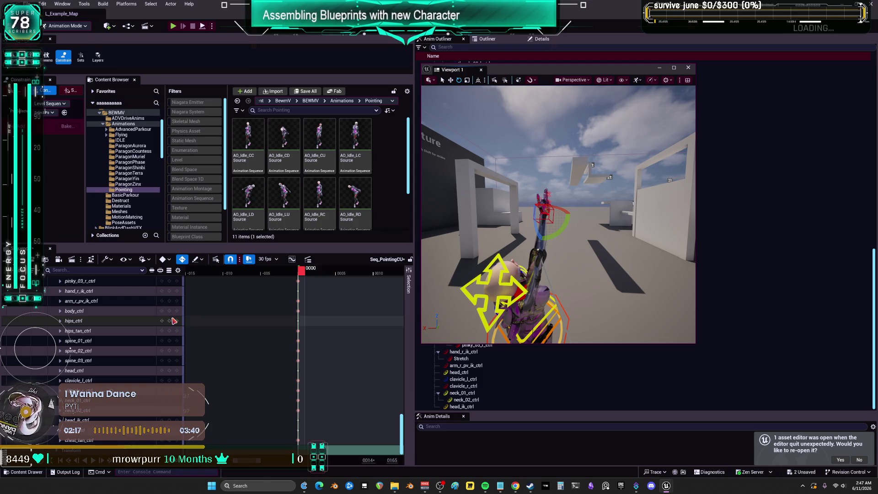
{"action": "left_click", "coordinate": [549, 219]}
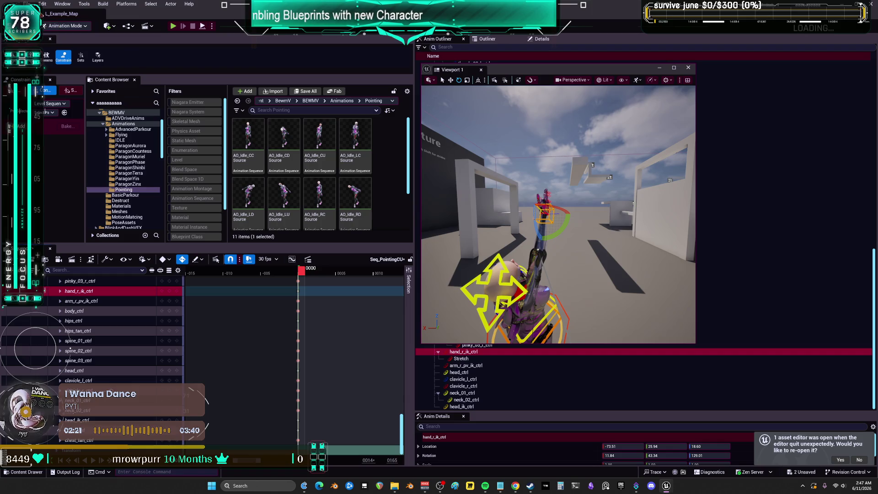
{"action": "key", "text": "ctrl+s"}
- Clear the asset selection in the Pointing folder, ready to create a new asset
{"action": "mouse_move", "coordinate": [549, 206]}
{"action": "left_mouse_down"}
{"action": "mouse_move", "coordinate": [567, 183]}
{"action": "mouse_move", "coordinate": [566, 137]}
{"action": "mouse_move", "coordinate": [562, 146]}
{"action": "mouse_move", "coordinate": [620, 202]}
{"action": "left_mouse_up"}
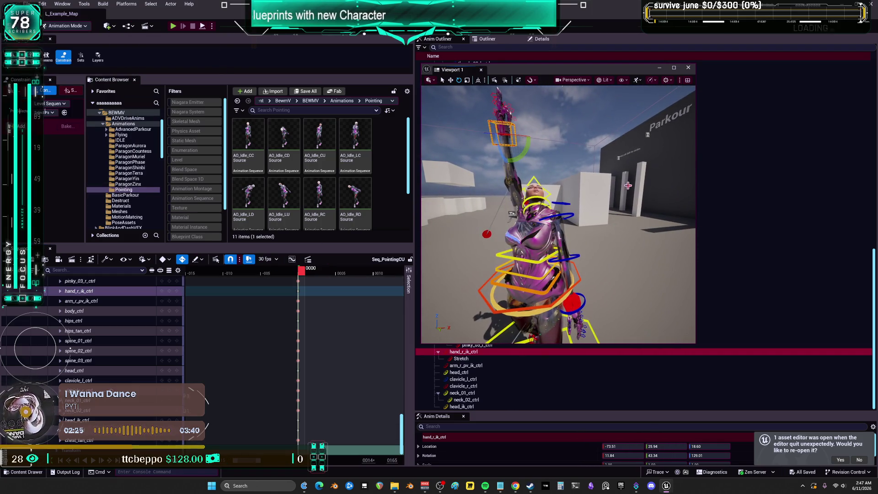
{"action": "left_click_drag", "start_coordinate": [519, 72], "coordinate": [598, 76]}
{"action": "scroll", "coordinate": [321, 182], "scroll_direction": "down", "scroll_amount": 2}
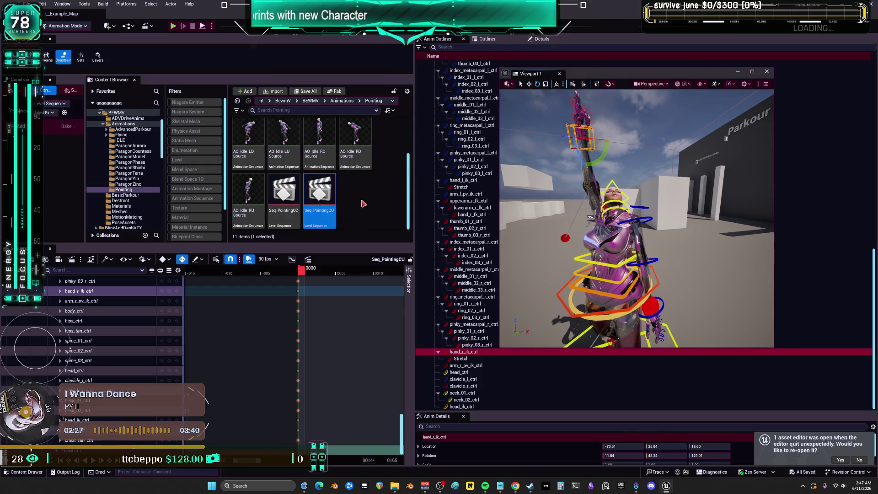
{"action": "left_click", "coordinate": [359, 208]}
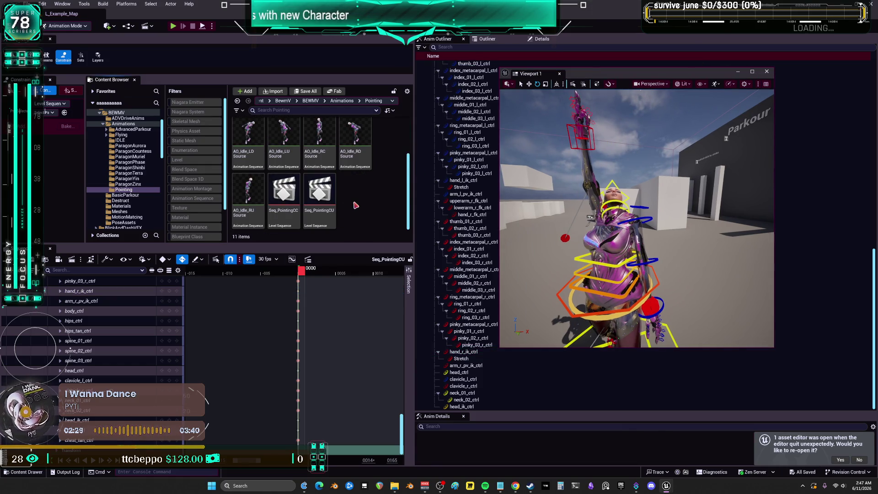
{"action": "scroll", "coordinate": [93, 335], "scroll_direction": "up", "scroll_amount": 10}
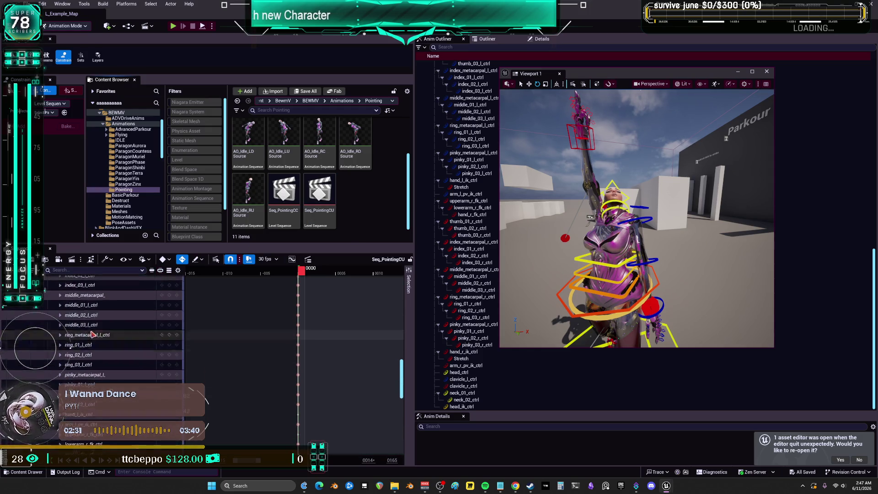
{"action": "scroll", "coordinate": [91, 335], "scroll_direction": "up", "scroll_amount": 15}
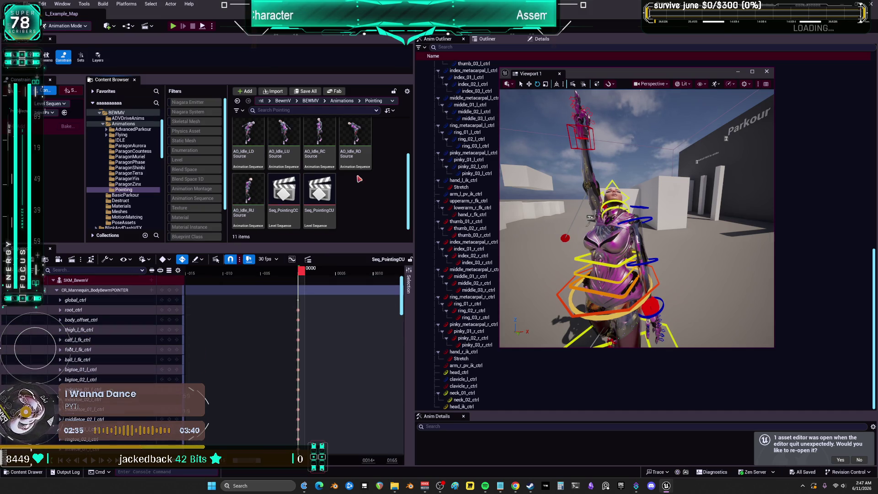
{"action": "right_click", "coordinate": [352, 199]}
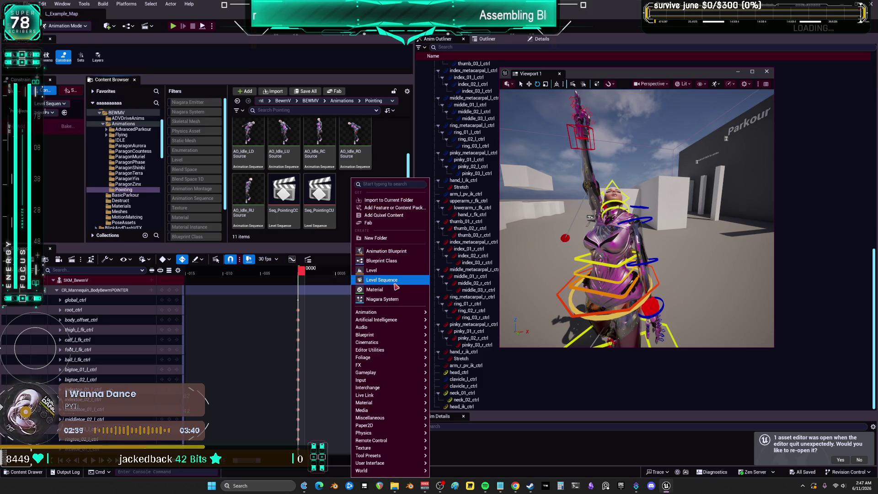
- Create a new level sequence named Seq_PointingCD in the Pointing folder
{"action": "double_click", "coordinate": [335, 192]}
{"action": "left_click", "coordinate": [362, 206]}
{"action": "right_click", "coordinate": [351, 178]}
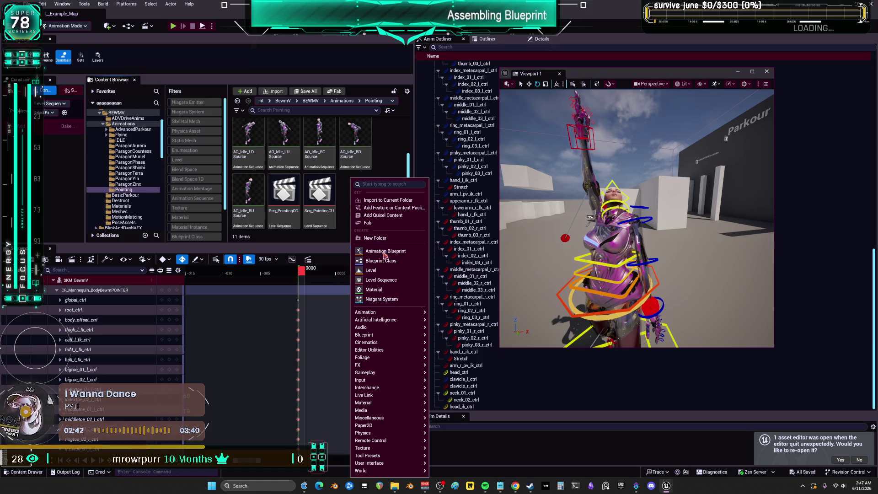
{"action": "left_click", "coordinate": [381, 279]}
{"action": "type", "text": "D"}
{"action": "key", "text": "Return"}
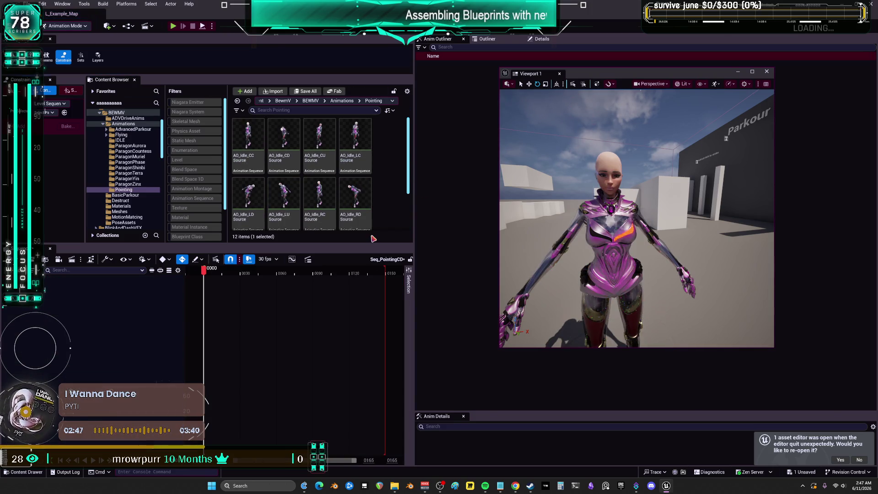
- Add the SkeletalMeshActor character from the Outliner to Seq_PointingCD in Sequencer
{"action": "scroll", "coordinate": [352, 218], "scroll_direction": "down", "scroll_amount": 2}
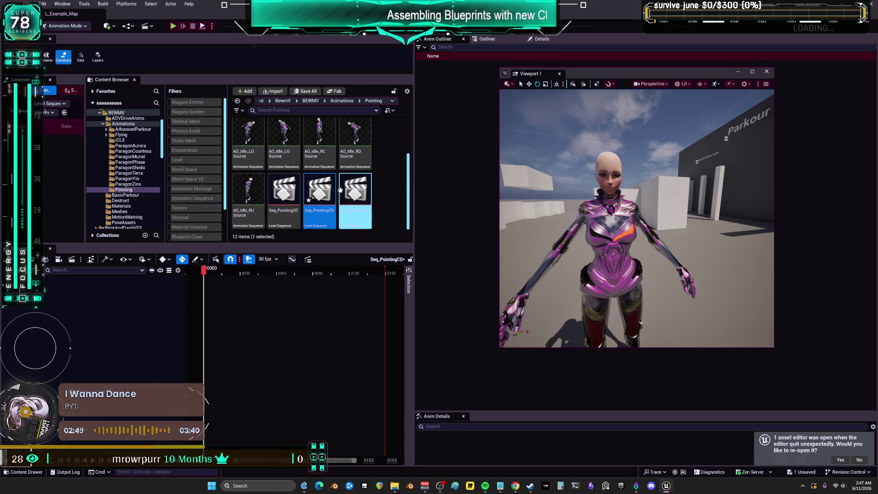
{"action": "scroll", "coordinate": [362, 188], "scroll_direction": "up", "scroll_amount": 2}
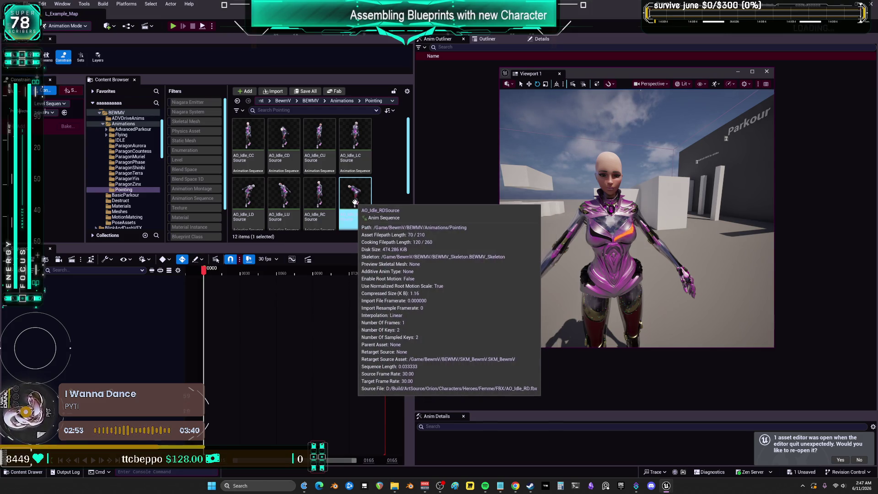
{"action": "left_click", "coordinate": [272, 156]}
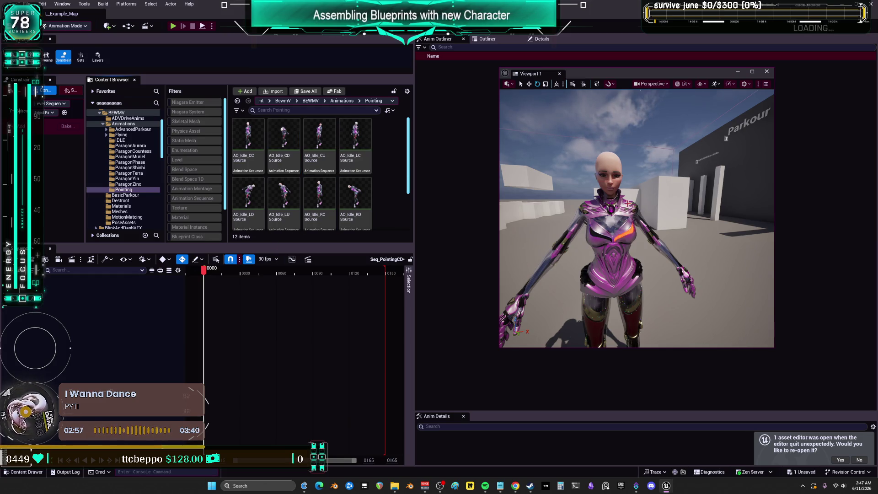
{"action": "left_click_drag", "start_coordinate": [629, 76], "coordinate": [296, 78]}
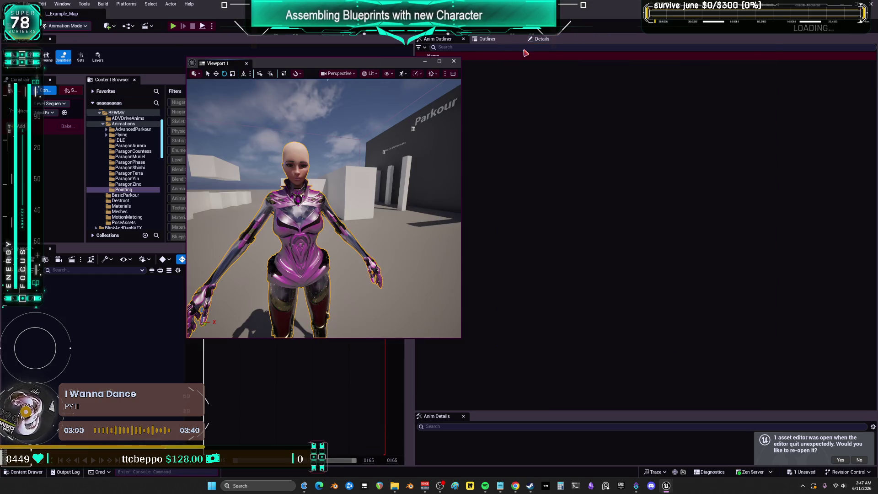
{"action": "left_click", "coordinate": [540, 38]}
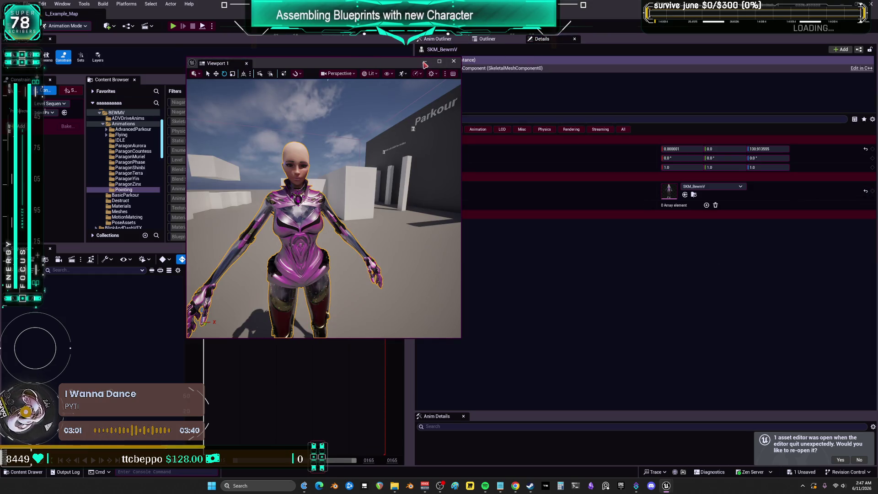
{"action": "left_click_drag", "start_coordinate": [374, 65], "coordinate": [530, 75]}
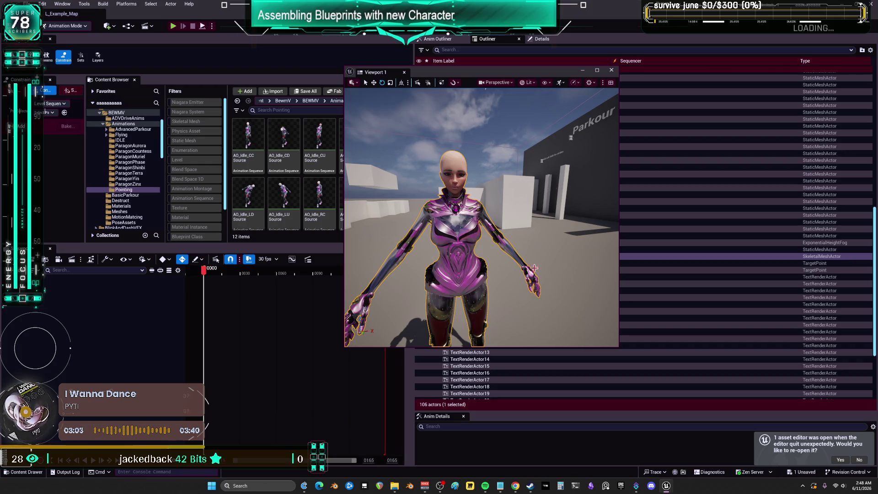
{"action": "mouse_move", "coordinate": [640, 257]}
{"action": "left_mouse_down"}
{"action": "mouse_move", "coordinate": [119, 315]}
{"action": "mouse_move", "coordinate": [84, 303]}
{"action": "left_mouse_up"}
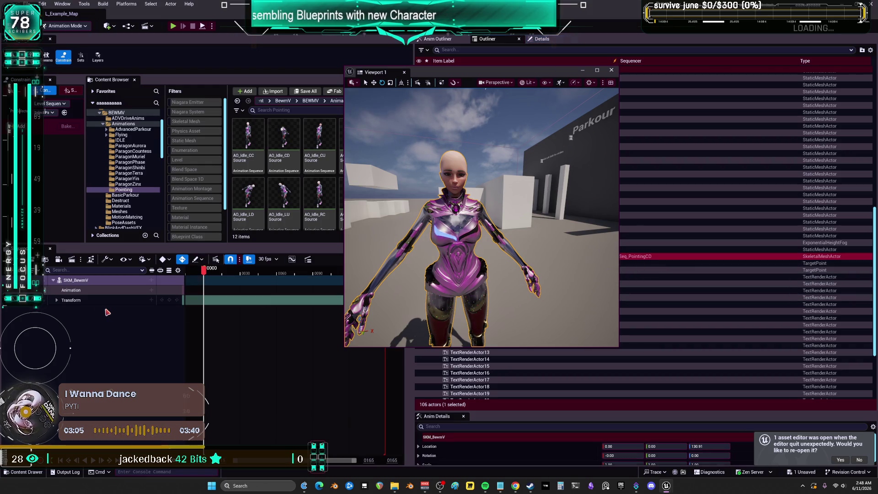
- Pose the character with AO_Idle_CDSource and bake it to the CR_Mannequin_BodyBewmPOINTER control rig
{"action": "left_click", "coordinate": [151, 289]}
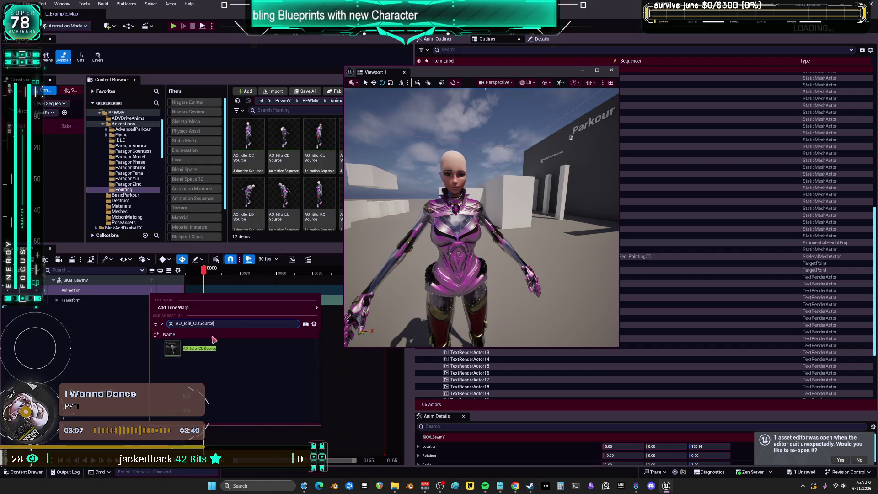
{"action": "left_click", "coordinate": [178, 354]}
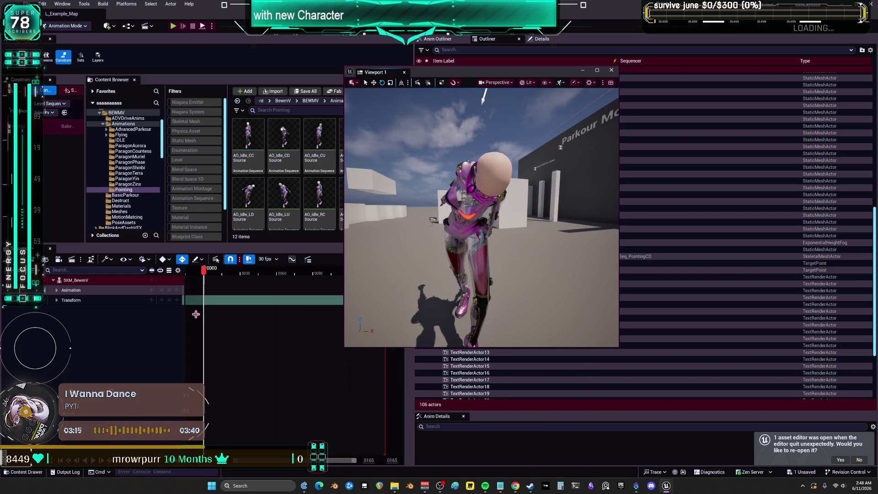
{"action": "left_click", "coordinate": [85, 280]}
{"action": "right_click", "coordinate": [85, 280]}
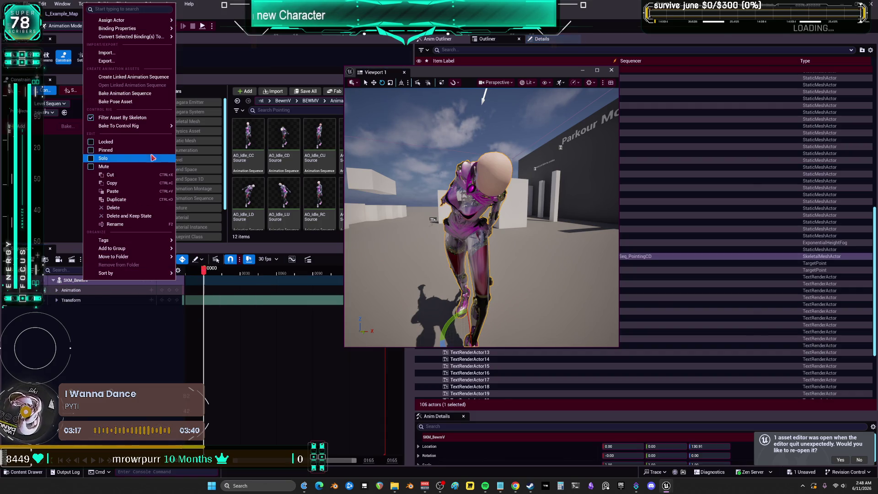
{"action": "mouse_move", "coordinate": [170, 126]}
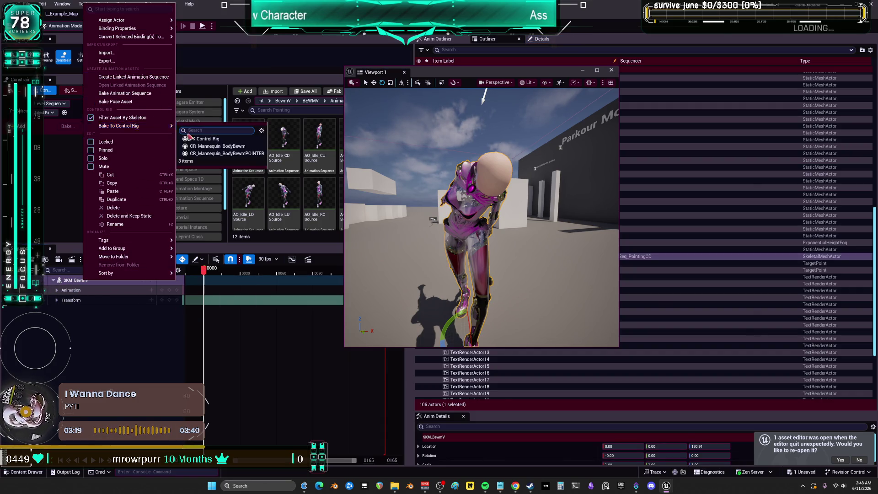
{"action": "left_click", "coordinate": [227, 157]}
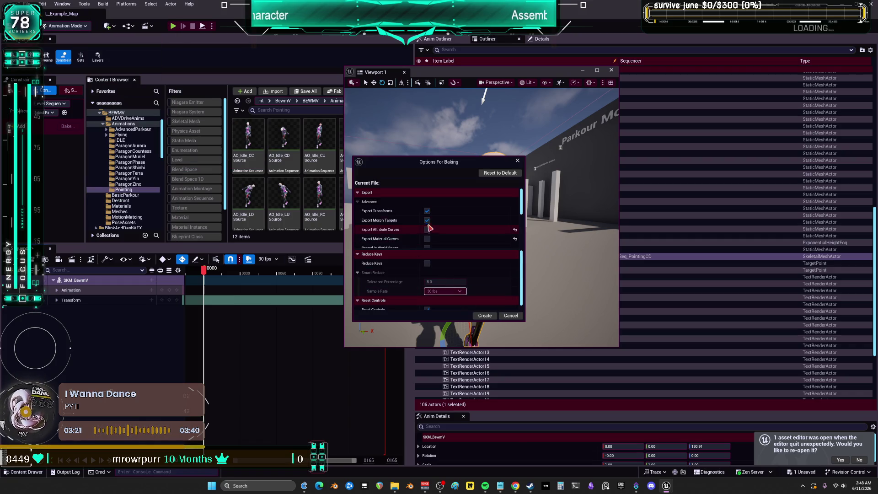
{"action": "left_click", "coordinate": [486, 316]}
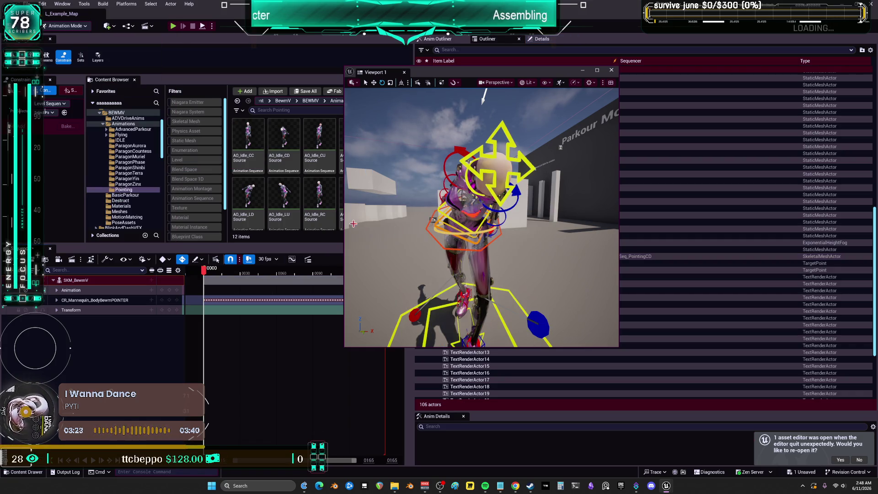
- Delete the original Animation track from the SKM_BewmV character
{"action": "left_click", "coordinate": [117, 290]}
{"action": "key", "text": "Delete"}
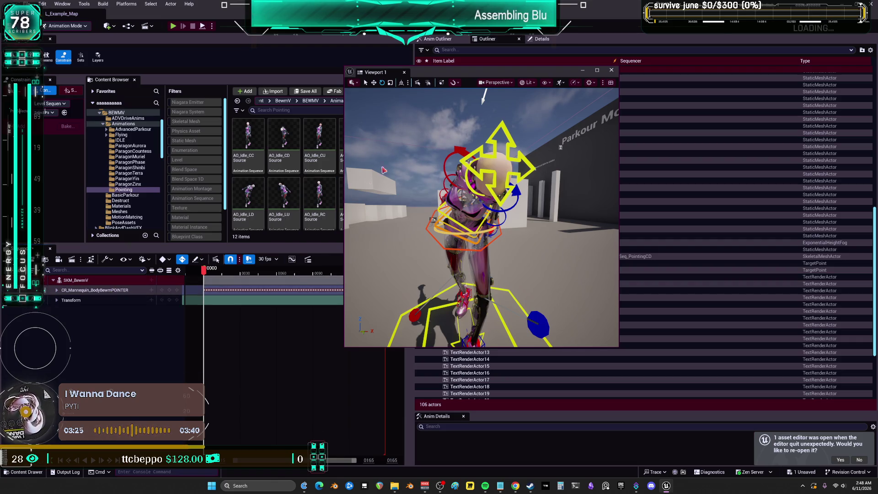
{"action": "left_click_drag", "start_coordinate": [453, 201], "coordinate": [508, 201]}
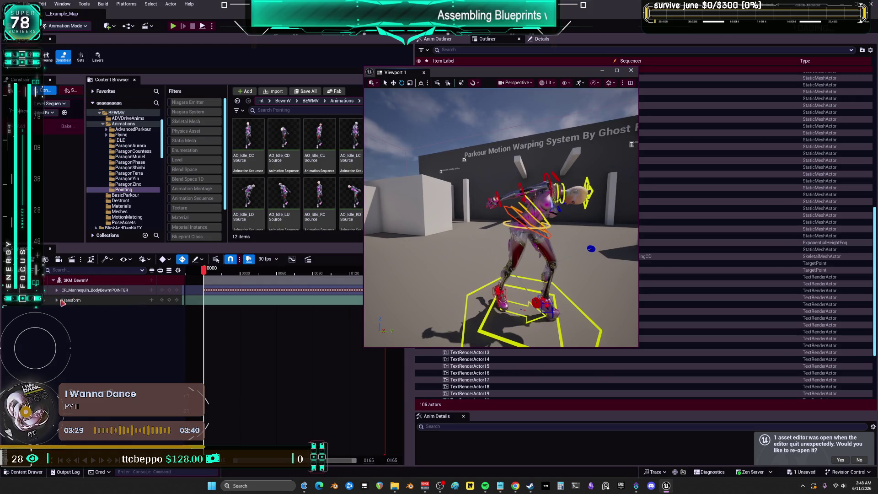
- Expand the control rig track's channels to inspect them, then collapse them again
{"action": "left_click", "coordinate": [56, 290]}
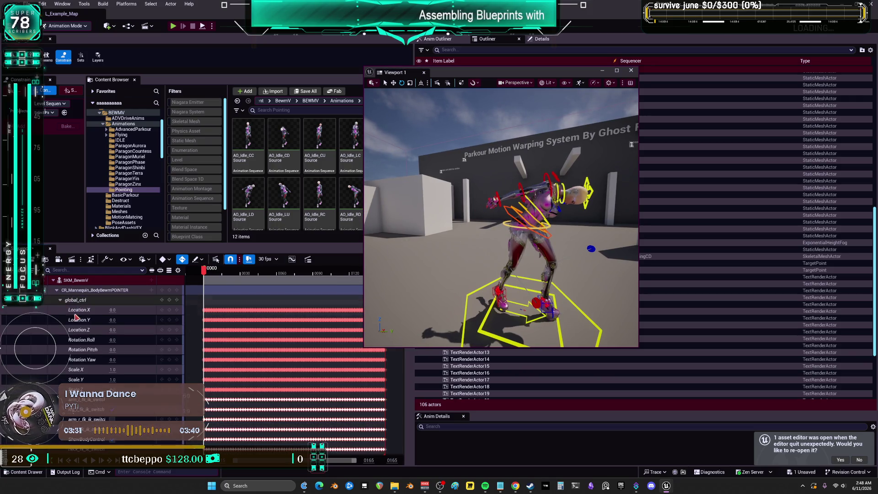
{"action": "scroll", "coordinate": [138, 343], "scroll_direction": "down", "scroll_amount": 3}
{"action": "scroll", "coordinate": [89, 335], "scroll_direction": "up", "scroll_amount": 3}
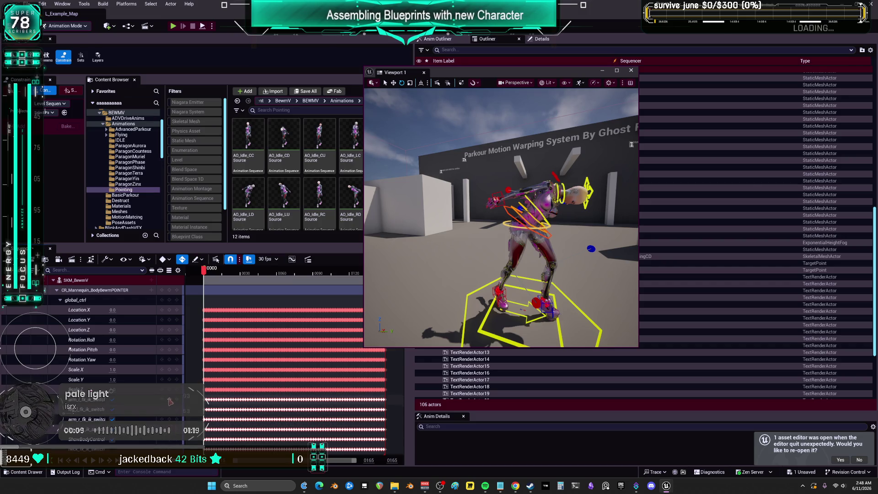
{"action": "left_click", "coordinate": [57, 290]}
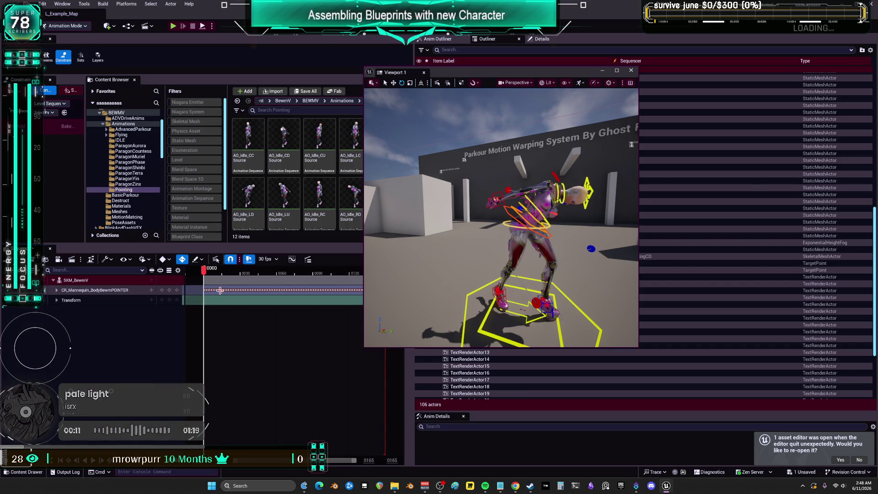
- Preview frame 12, move the viewport clear of the tracks, and return to frame 0
{"action": "left_click", "coordinate": [218, 270]}
{"action": "left_click_drag", "start_coordinate": [472, 72], "coordinate": [664, 90]}
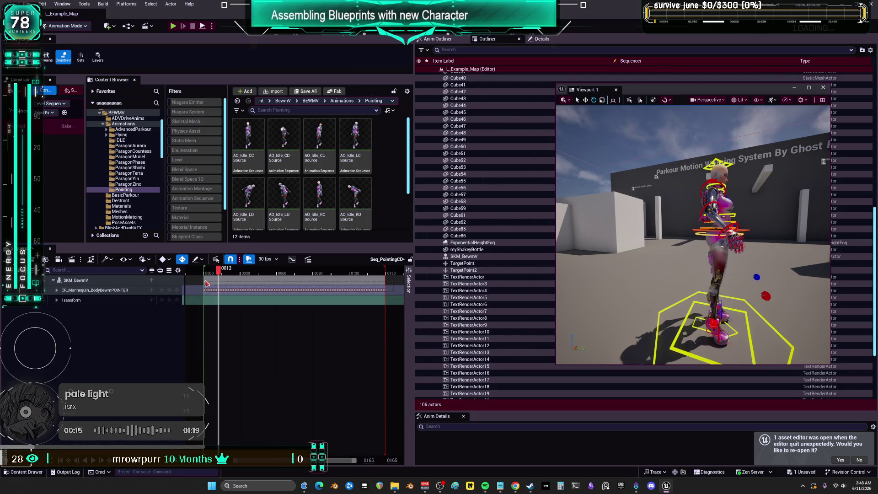
{"action": "left_click_drag", "start_coordinate": [208, 274], "coordinate": [201, 273]}
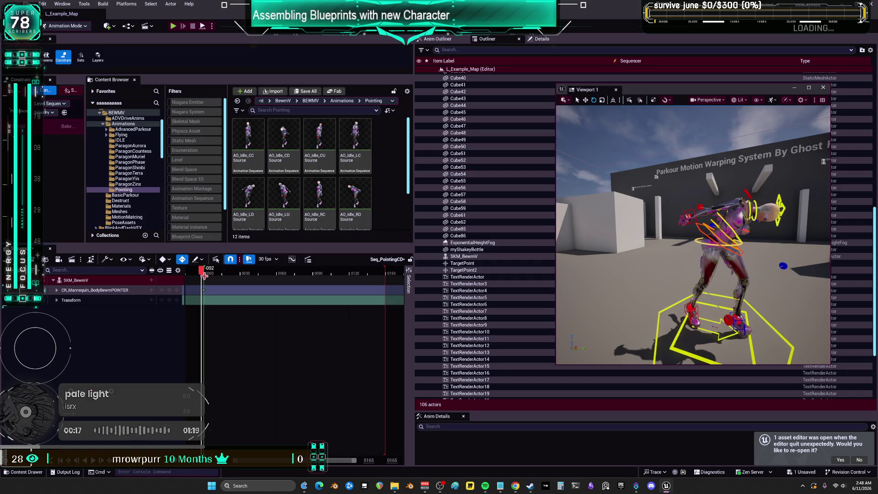
{"action": "left_click_drag", "start_coordinate": [349, 463], "coordinate": [331, 462]}
{"action": "key", "text": "Up"}
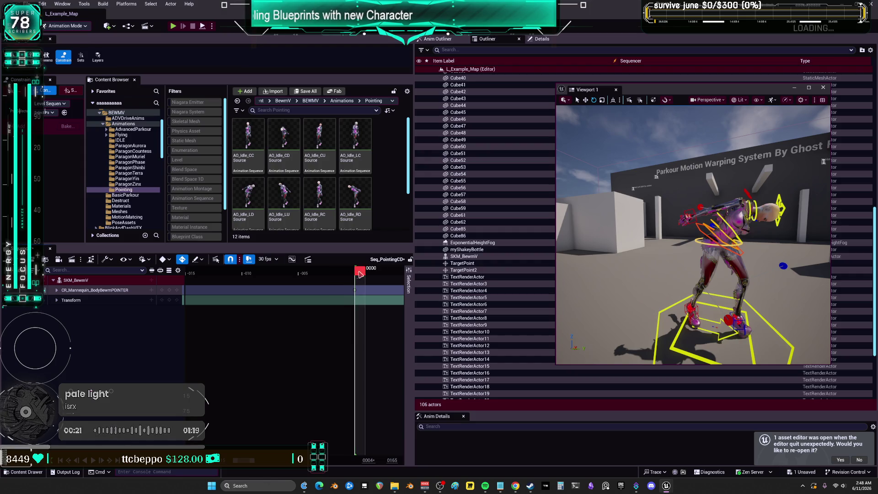
{"action": "mouse_move", "coordinate": [657, 110]}
{"action": "left_mouse_down"}
{"action": "mouse_move", "coordinate": [108, 28]}
{"action": "mouse_move", "coordinate": [229, 1]}
{"action": "left_mouse_up"}
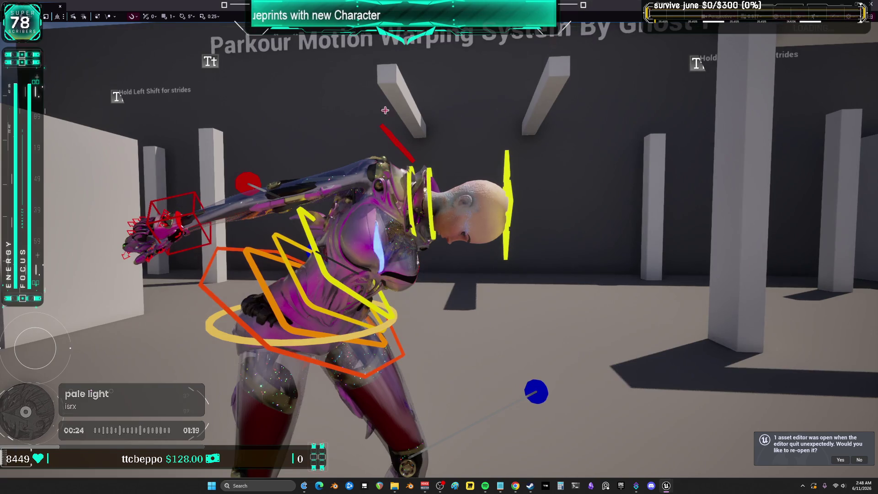
- Raise the hand IK control across the body and rotate it to about 86°
{"action": "left_click", "coordinate": [206, 238]}
{"action": "mouse_move", "coordinate": [197, 224]}
{"action": "left_mouse_down"}
{"action": "mouse_move", "coordinate": [256, 202]}
{"action": "mouse_move", "coordinate": [474, 215]}
{"action": "mouse_move", "coordinate": [458, 231]}
{"action": "mouse_move", "coordinate": [446, 362]}
{"action": "mouse_move", "coordinate": [461, 379]}
{"action": "left_mouse_up"}
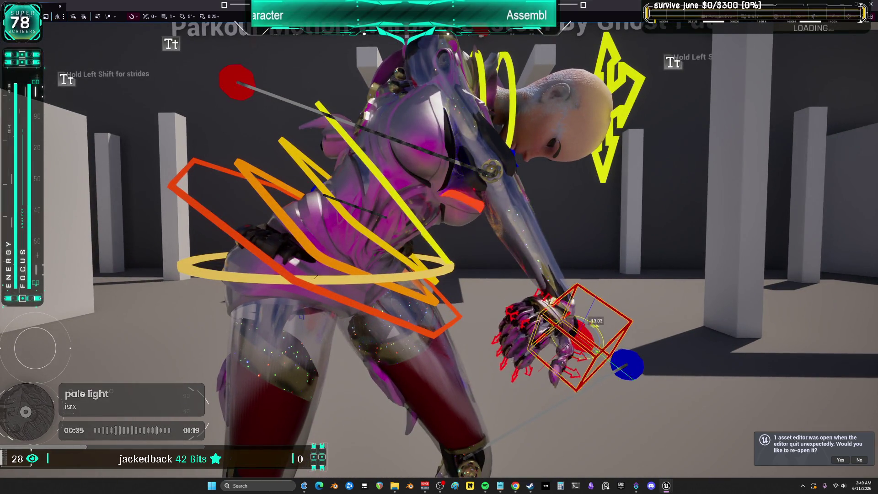
{"action": "left_click_drag", "start_coordinate": [596, 320], "coordinate": [557, 313]}
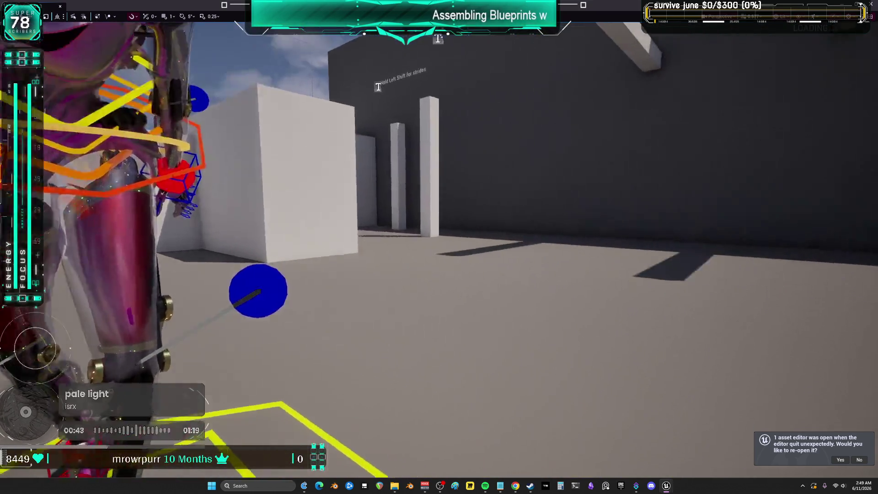
{"action": "key", "text": "g"}
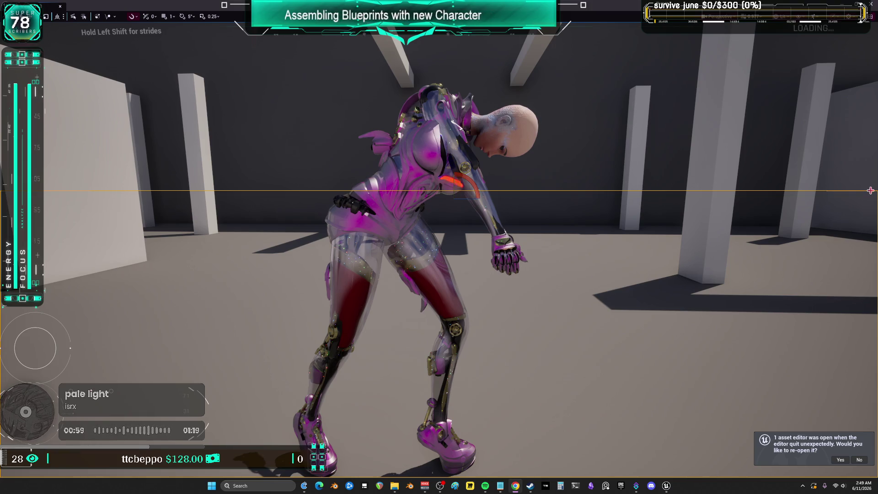
{"action": "key", "text": "1"}
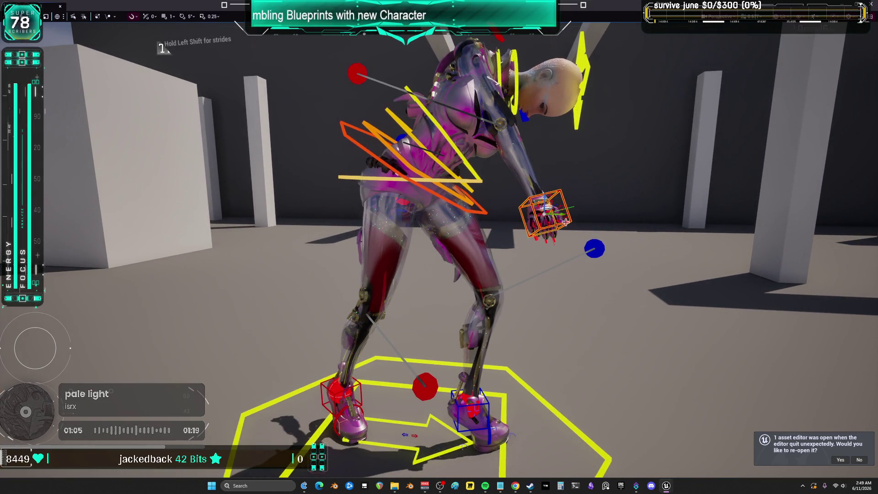
- Move the red sphere control left of the head and turn the head and chest left about -29.5°
{"action": "left_click", "coordinate": [571, 213]}
{"action": "left_click", "coordinate": [525, 212]}
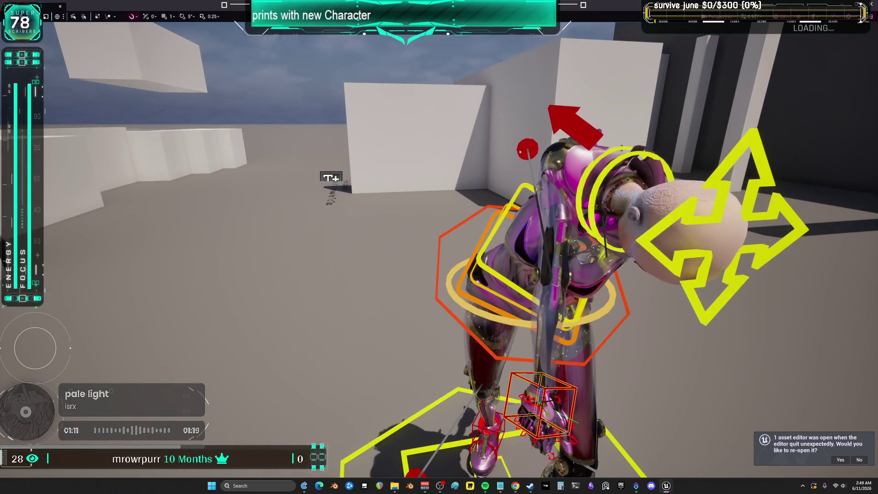
{"action": "mouse_move", "coordinate": [520, 152]}
{"action": "left_mouse_down"}
{"action": "mouse_move", "coordinate": [416, 150]}
{"action": "mouse_move", "coordinate": [459, 300]}
{"action": "left_mouse_up"}
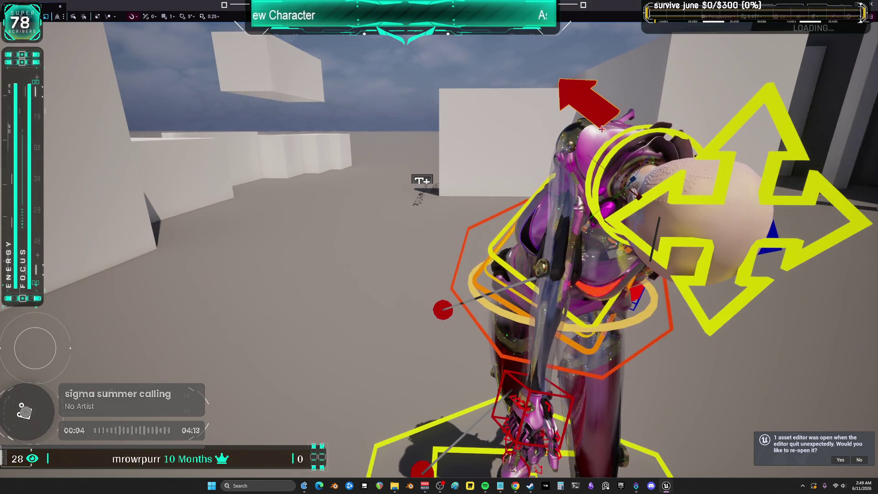
{"action": "left_click_drag", "start_coordinate": [628, 206], "coordinate": [654, 200]}
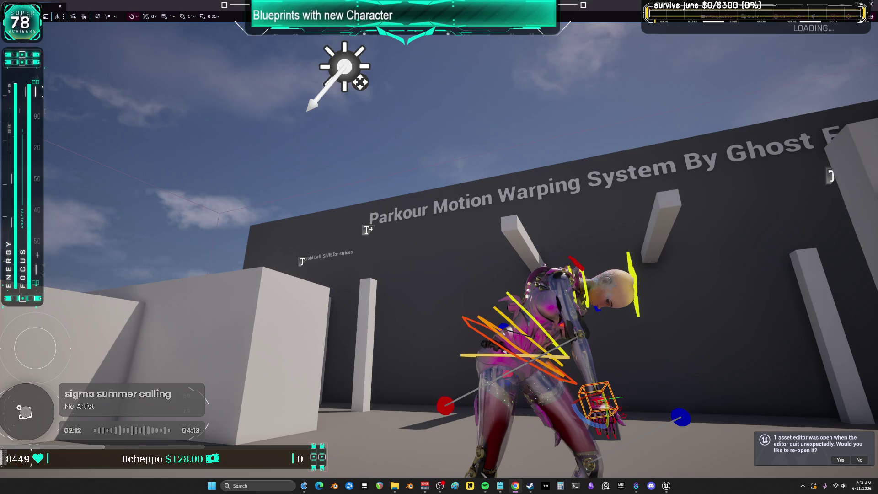
- Fly the viewport back and around to face the Parkour Motion Warping System sign wall
{"action": "key", "text": "s"}
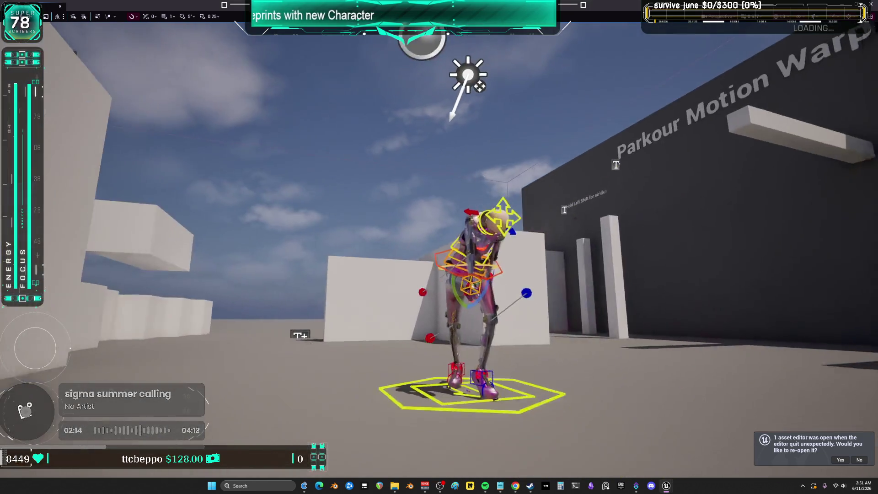
{"action": "key", "text": "s"}
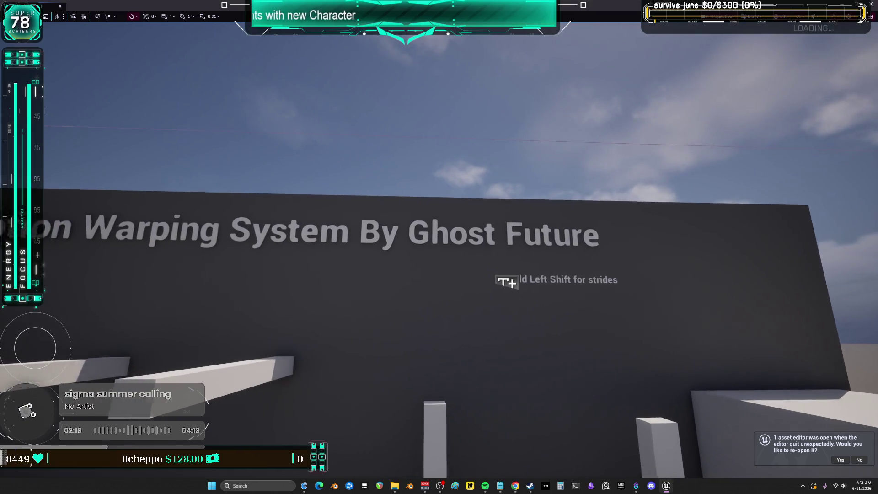
{"action": "key", "text": "w"}
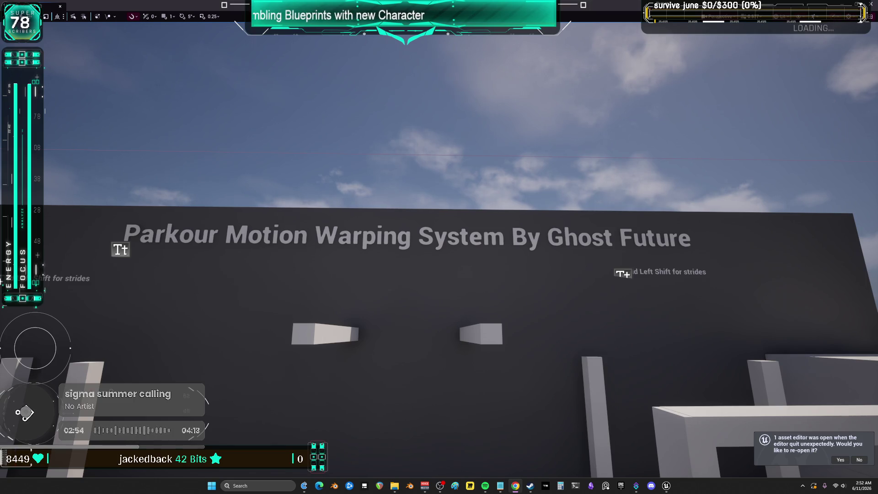
{"action": "left_click_drag", "start_coordinate": [836, 315], "coordinate": [778, 315]}
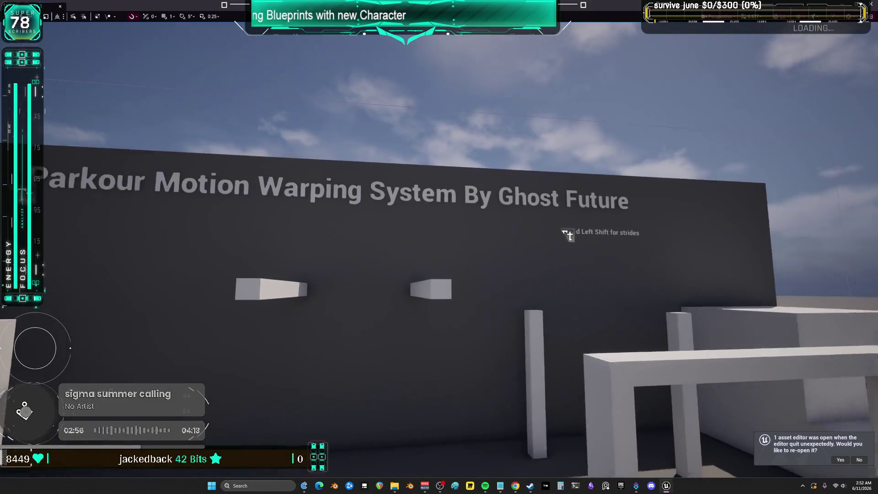
{"action": "key", "text": "d"}
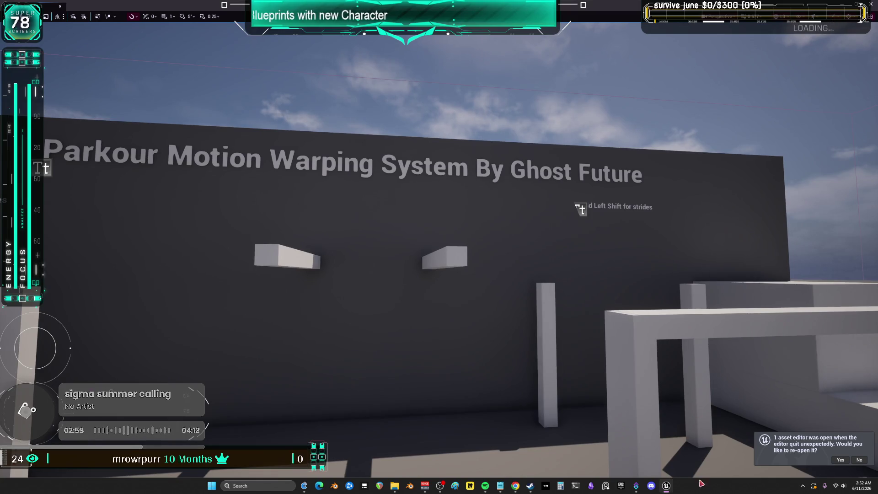
{"action": "left_click", "coordinate": [622, 487]}
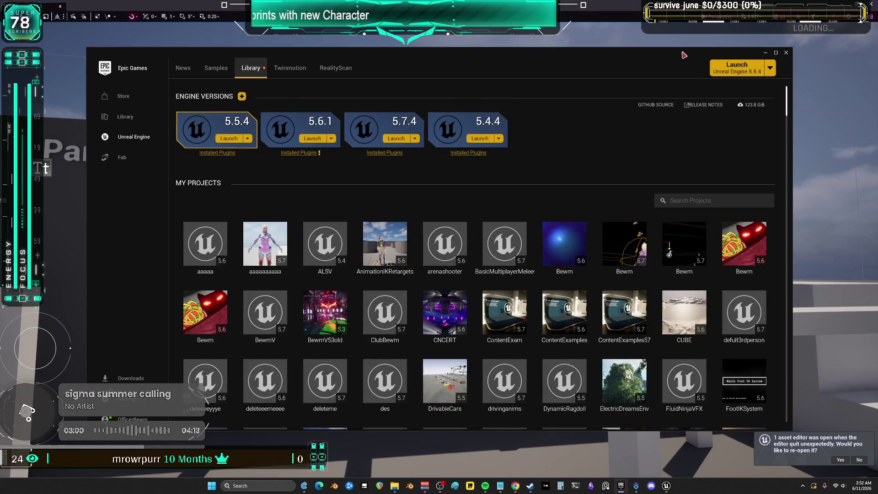
- Scroll the Library down to the Fab Library and search for 'parkour'
{"action": "scroll", "coordinate": [732, 287], "scroll_direction": "down", "scroll_amount": 4}
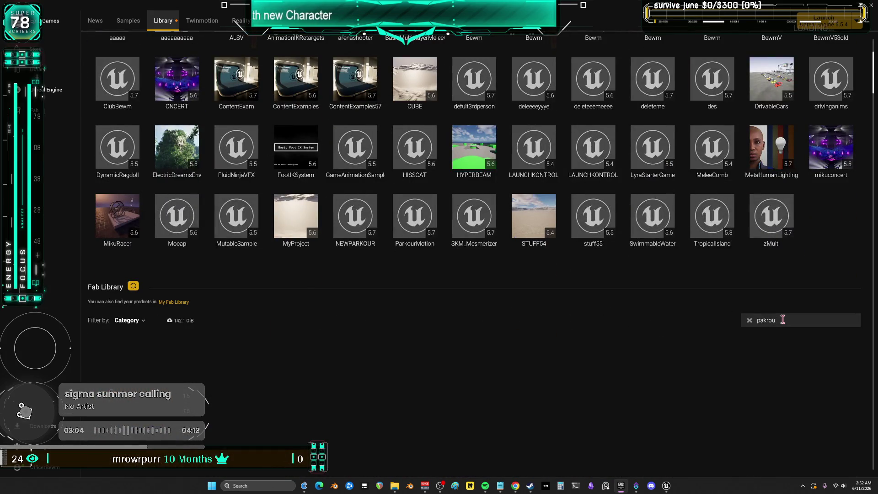
{"action": "type", "text": "r"}
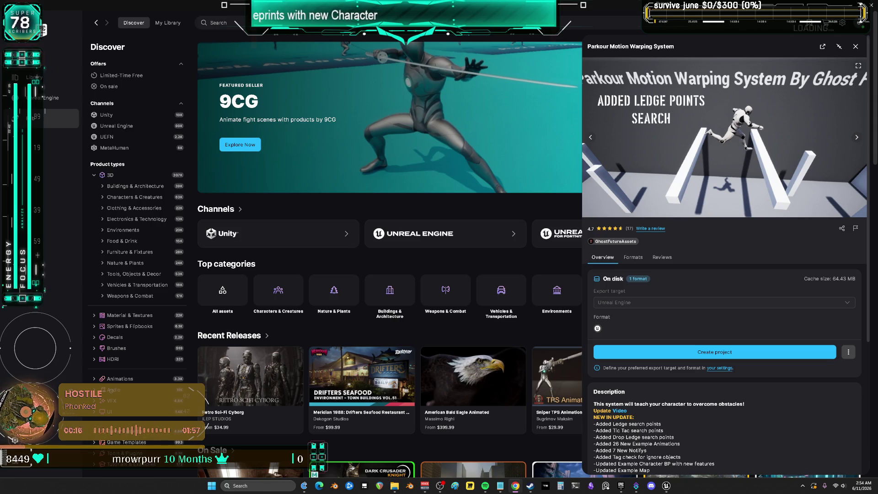
- Review the Parkour Animations listing and its $59.99 license options
{"action": "key", "text": "alt+Tab"}
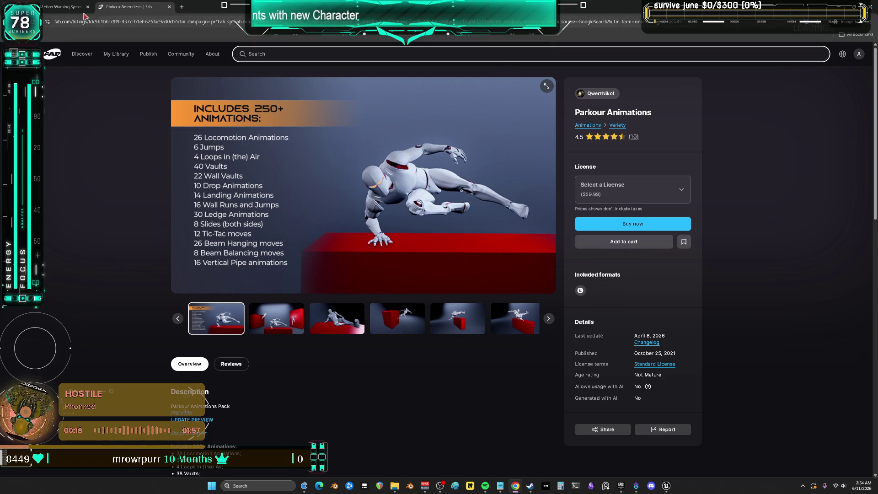
{"action": "left_click", "coordinate": [681, 188]}
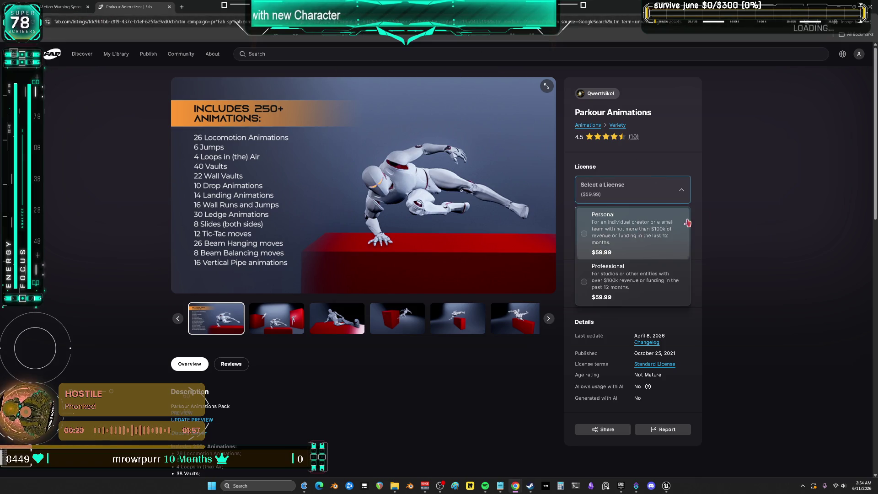
{"action": "left_click", "coordinate": [730, 215]}
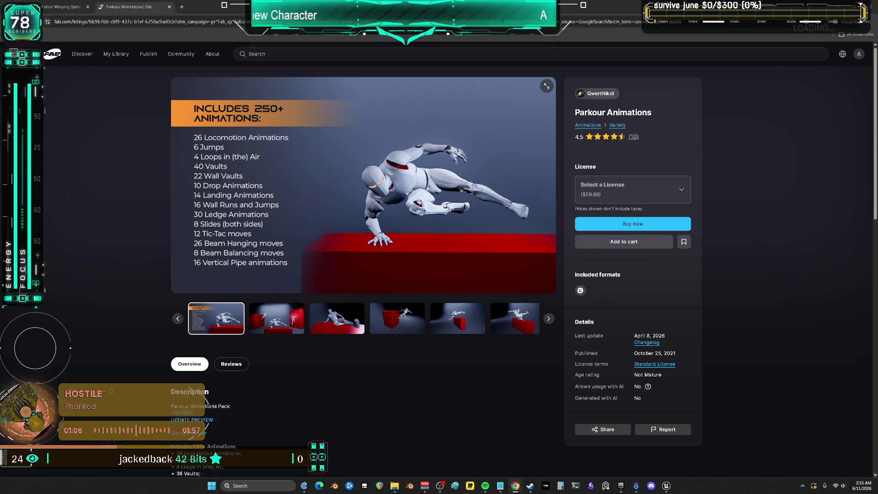
{"action": "left_click", "coordinate": [59, 7]}
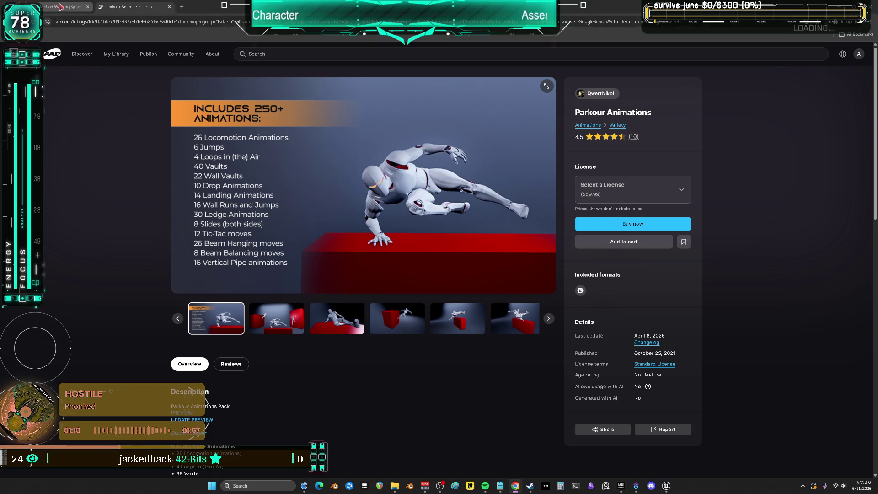
- Check the Parkour Motion Warping System licence prices ($129.99–$229.99) and read its description
{"action": "left_click", "coordinate": [681, 199]}
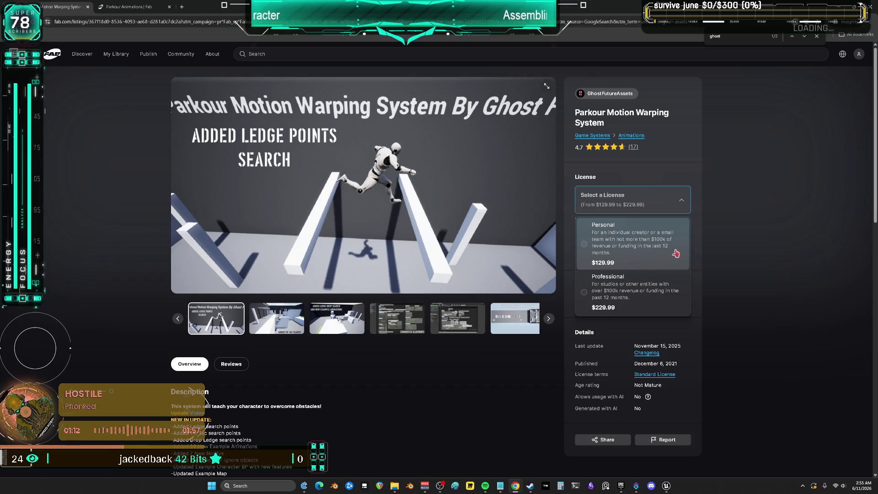
{"action": "left_click", "coordinate": [766, 252]}
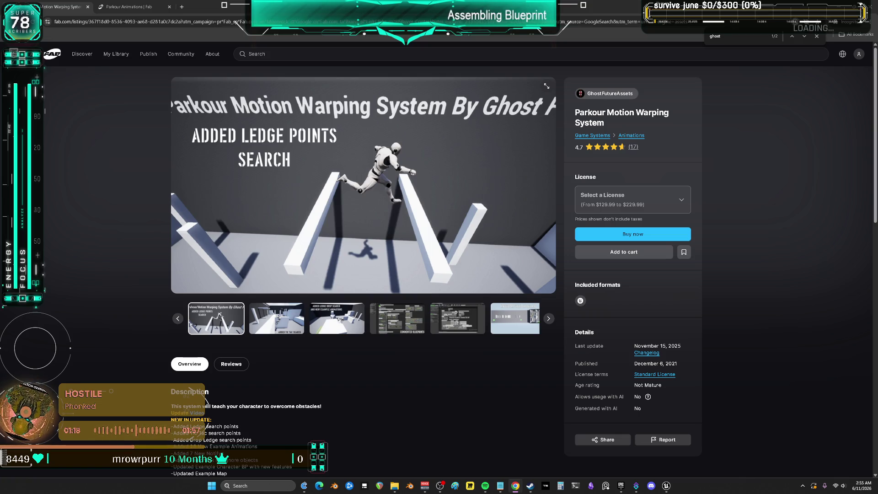
{"action": "scroll", "coordinate": [458, 315], "scroll_direction": "down", "scroll_amount": 5}
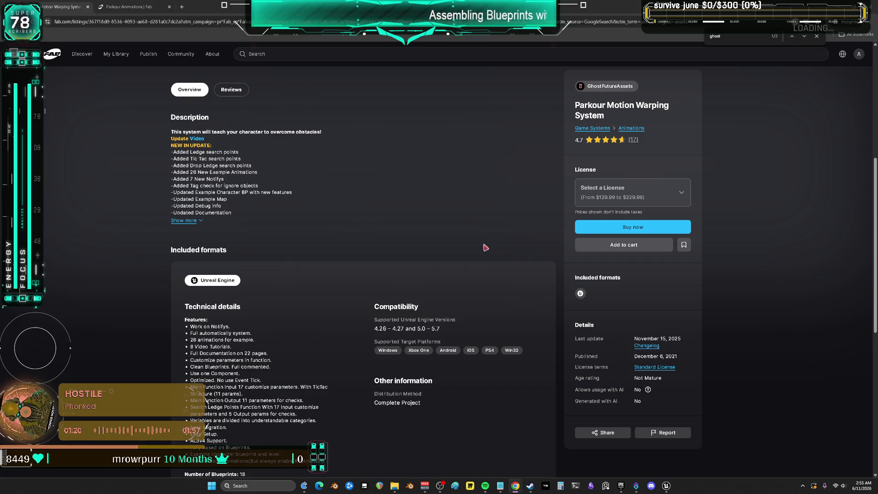
{"action": "scroll", "coordinate": [476, 250], "scroll_direction": "up", "scroll_amount": 5}
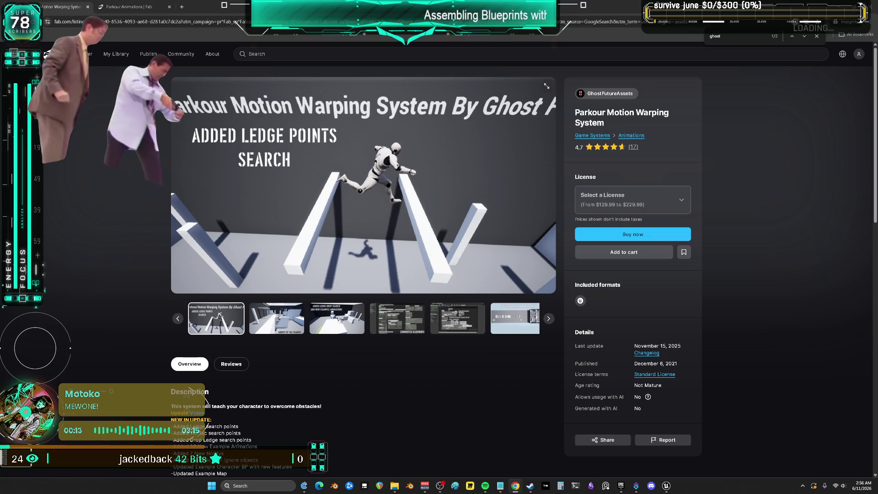
{"action": "scroll", "coordinate": [363, 275], "scroll_direction": "down", "scroll_amount": 5}
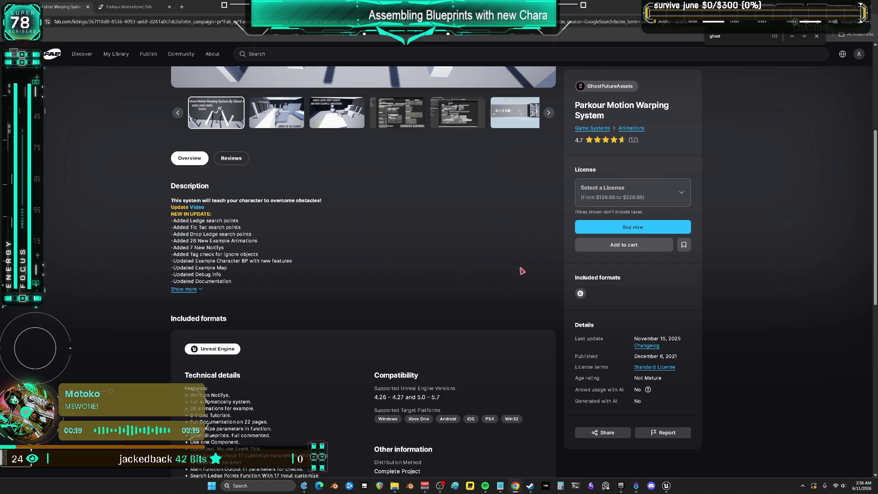
- Minimise Chrome and bring the Unreal Editor window back up
{"action": "left_click", "coordinate": [869, 6]}
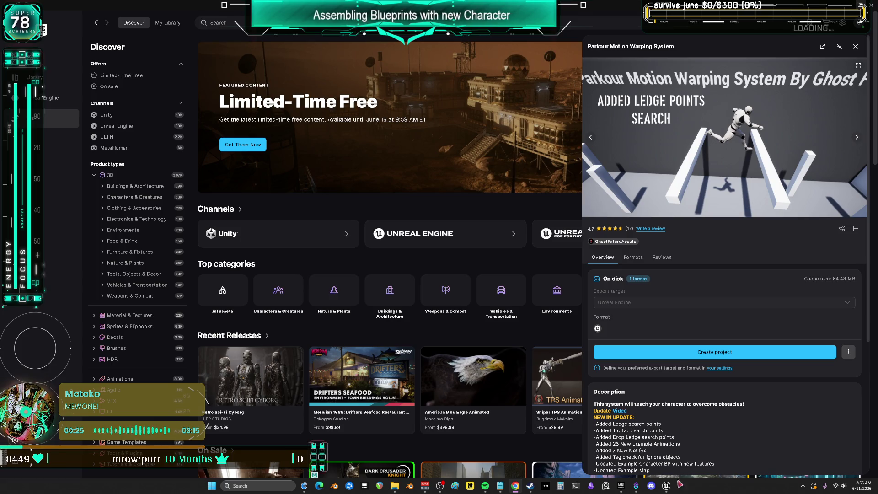
{"action": "mouse_move", "coordinate": [666, 486]}
{"action": "left_click", "coordinate": [694, 445]}
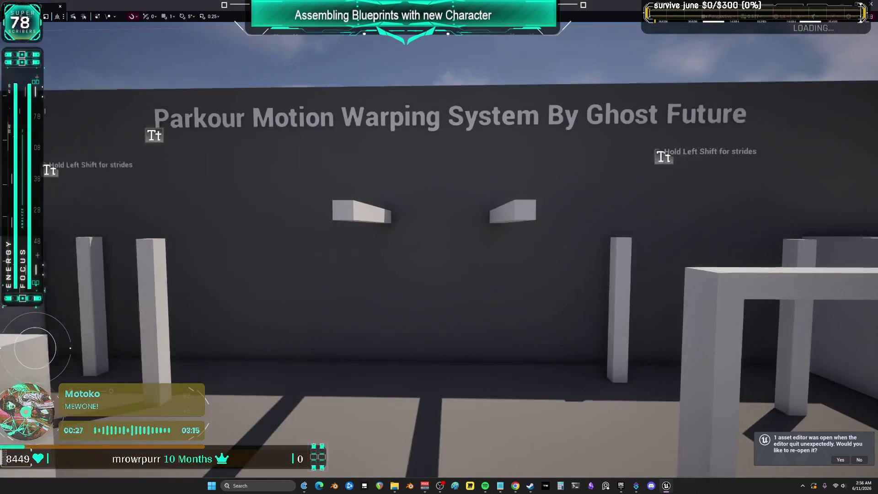
- Frame the character and rotate its yellow chest control to about -7.25
{"action": "key", "text": "f"}
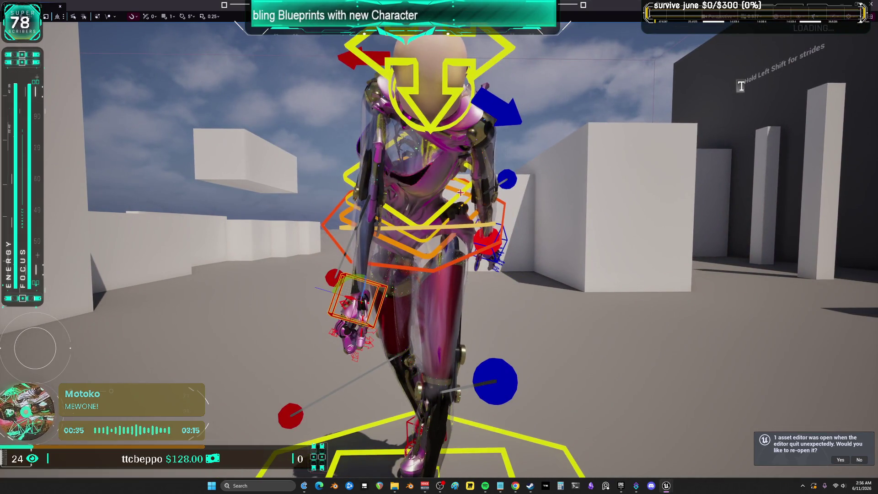
{"action": "left_click", "coordinate": [444, 200]}
{"action": "left_click_drag", "start_coordinate": [427, 191], "coordinate": [441, 192]}
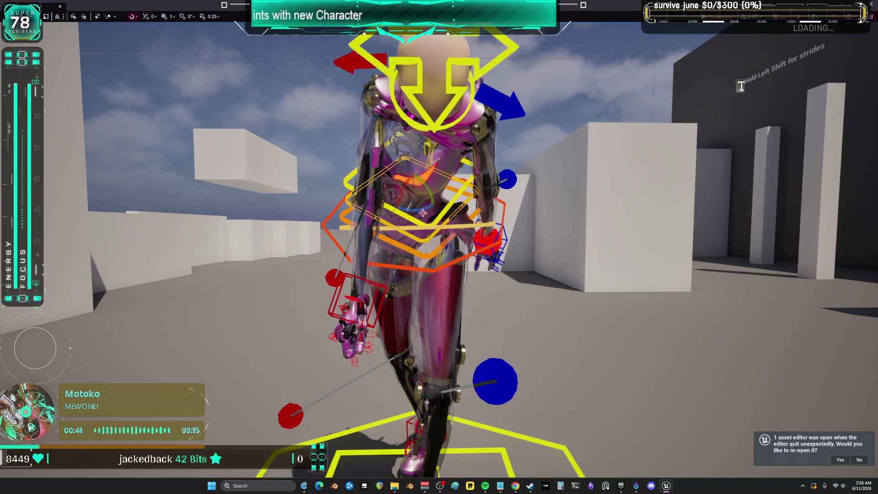
{"action": "left_click_drag", "start_coordinate": [439, 201], "coordinate": [426, 216]}
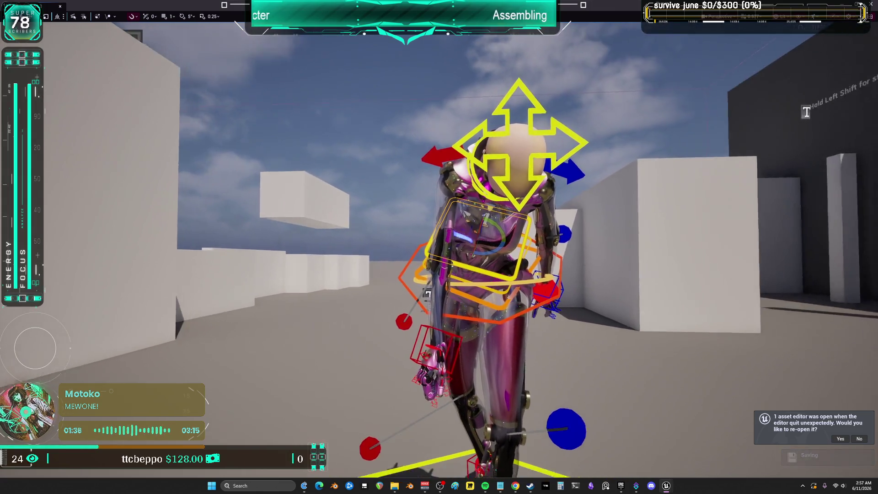
{"action": "mouse_move", "coordinate": [807, 112]}
{"action": "left_mouse_down"}
{"action": "mouse_move", "coordinate": [805, 94]}
{"action": "mouse_move", "coordinate": [688, 85]}
{"action": "mouse_move", "coordinate": [706, 84]}
{"action": "left_mouse_up"}
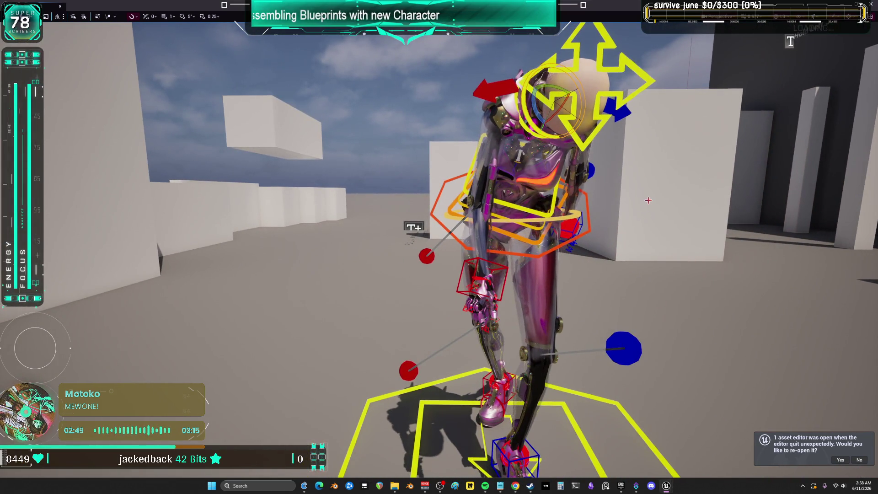
- Leave the full-screen viewport to bring back the full editor layout
{"action": "key", "text": "F11"}
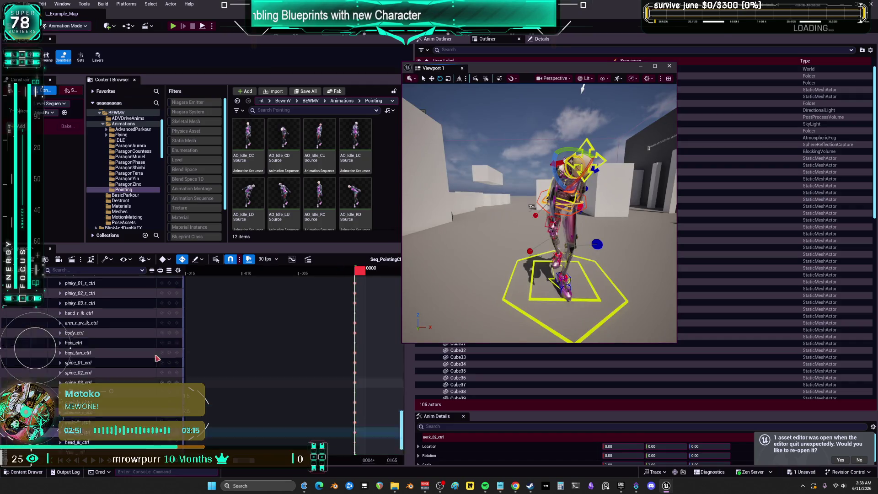
- Open the Seq_PointingCC level sequence in Sequencer
{"action": "scroll", "coordinate": [146, 356], "scroll_direction": "up", "scroll_amount": 3}
{"action": "left_click_drag", "start_coordinate": [448, 68], "coordinate": [523, 68]}
{"action": "scroll", "coordinate": [392, 186], "scroll_direction": "down", "scroll_amount": 1}
{"action": "left_click", "coordinate": [288, 192]}
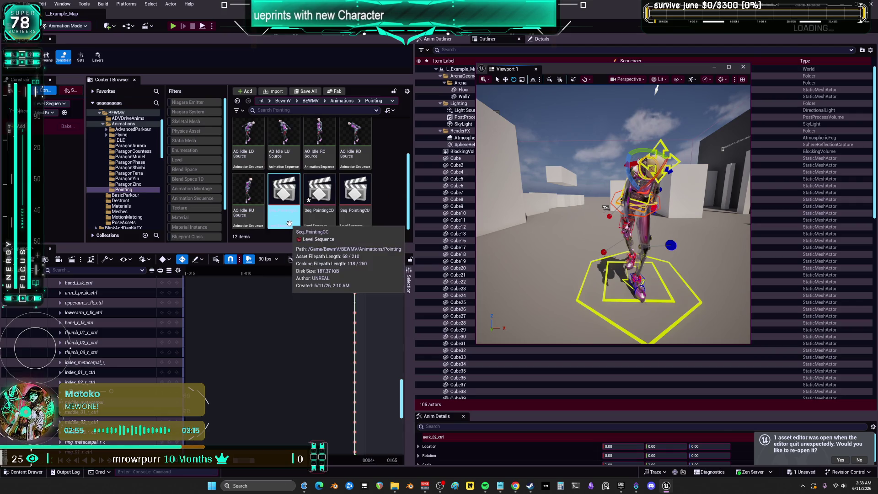
{"action": "double_click", "coordinate": [288, 192]}
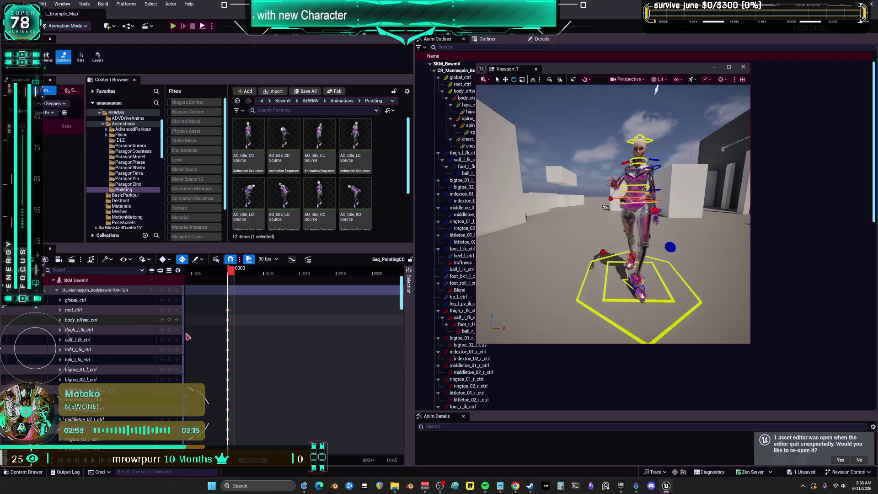
- Marquee-select the control rig keys at the start frame
{"action": "scroll", "coordinate": [89, 366], "scroll_direction": "down", "scroll_amount": 3}
{"action": "scroll", "coordinate": [110, 365], "scroll_direction": "down", "scroll_amount": 10}
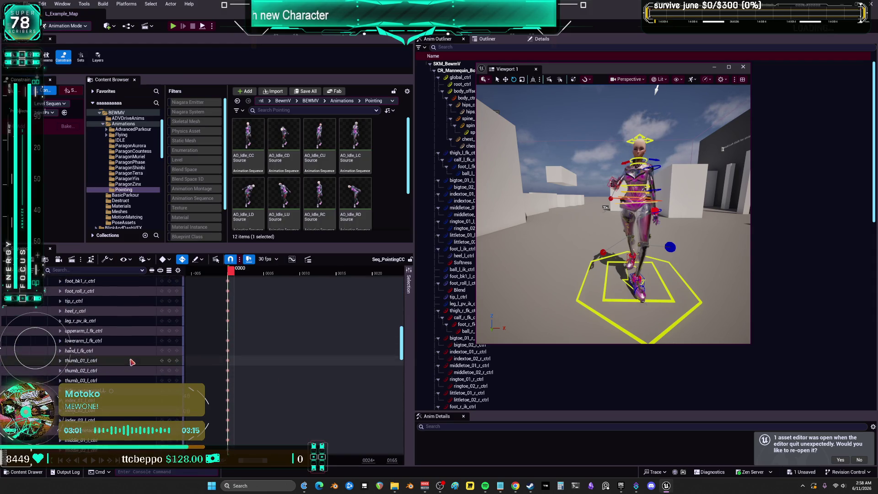
{"action": "scroll", "coordinate": [131, 363], "scroll_direction": "up", "scroll_amount": 2}
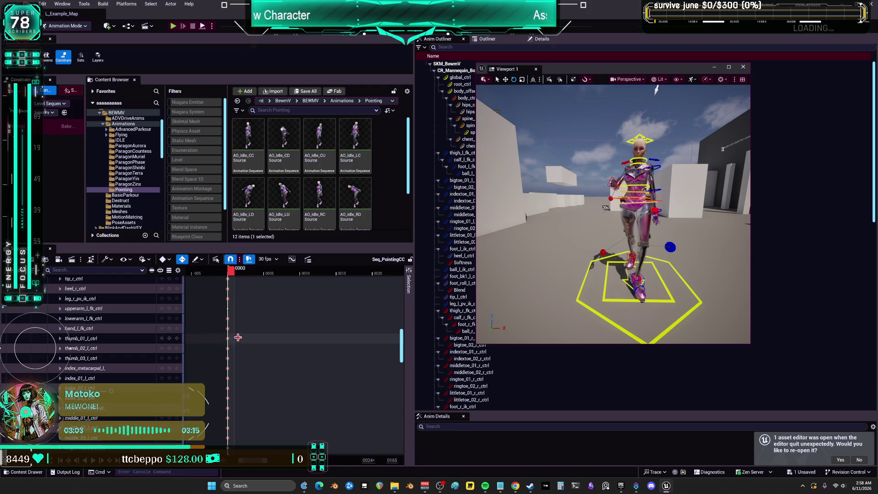
{"action": "scroll", "coordinate": [210, 373], "scroll_direction": "down", "scroll_amount": 3}
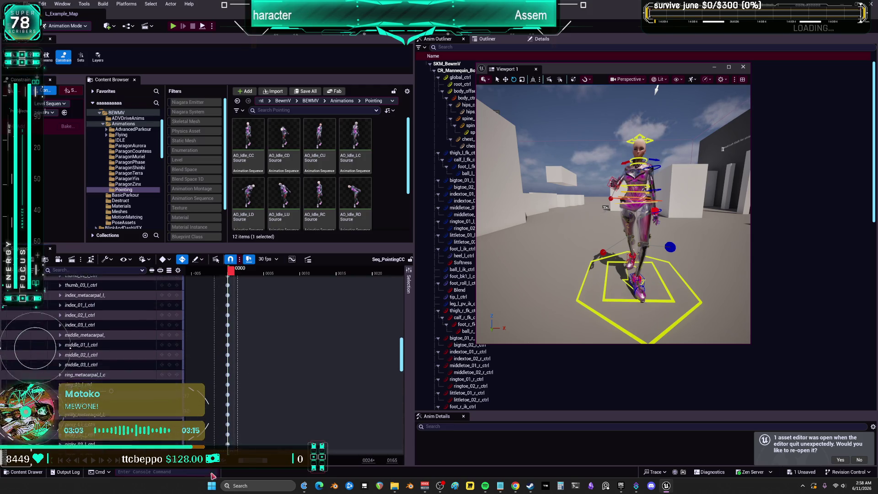
{"action": "scroll", "coordinate": [225, 372], "scroll_direction": "down", "scroll_amount": 4}
{"action": "left_click_drag", "start_coordinate": [225, 372], "coordinate": [231, 362]}
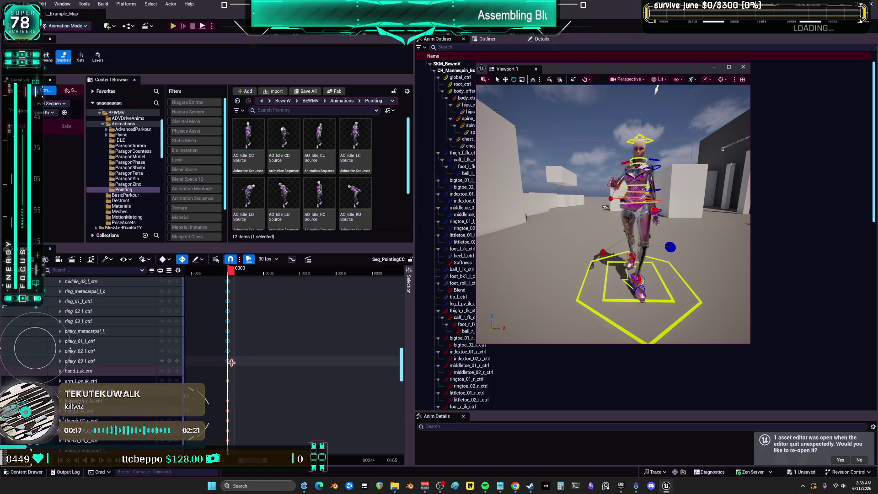
{"action": "scroll", "coordinate": [320, 193], "scroll_direction": "down", "scroll_amount": 2}
- In Seq_PointingCD, select the left finger controls thumb_01_l_ctrl through pinky_03_l_ctrl
{"action": "left_click", "coordinate": [321, 193]}
{"action": "scroll", "coordinate": [119, 354], "scroll_direction": "down", "scroll_amount": 5}
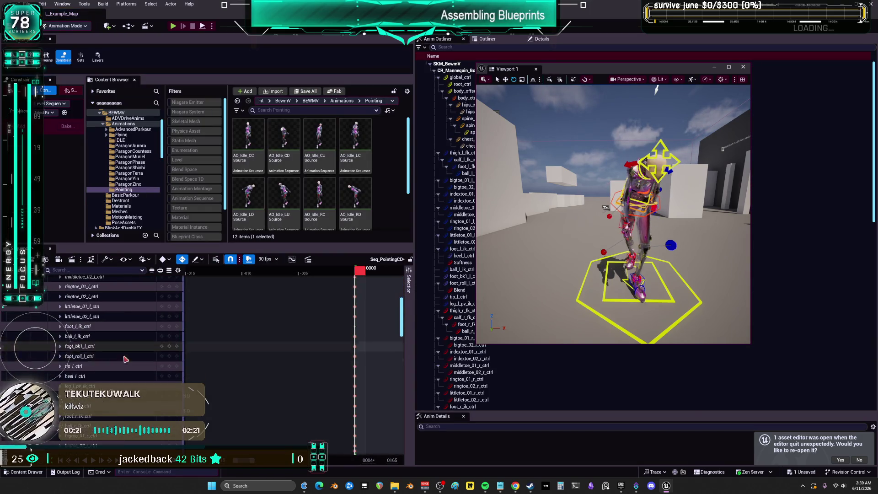
{"action": "scroll", "coordinate": [124, 361], "scroll_direction": "down", "scroll_amount": 8}
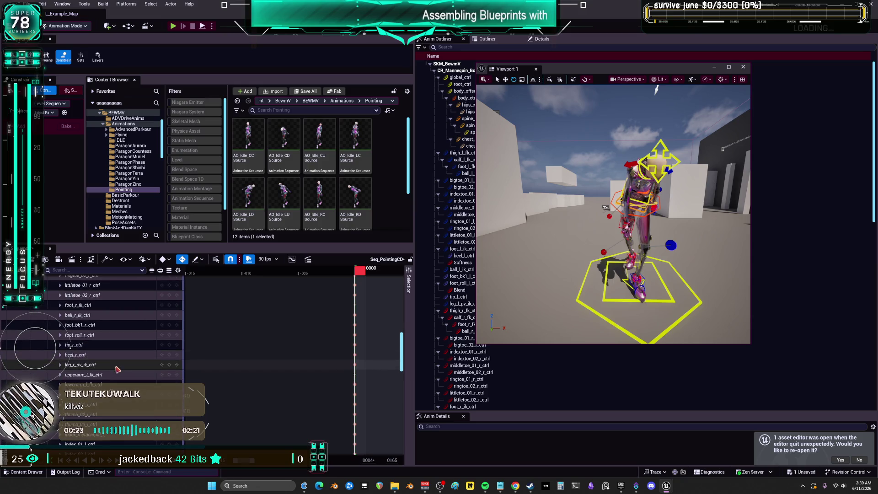
{"action": "scroll", "coordinate": [69, 348], "scroll_direction": "down", "scroll_amount": 2}
{"action": "left_click", "coordinate": [69, 348]}
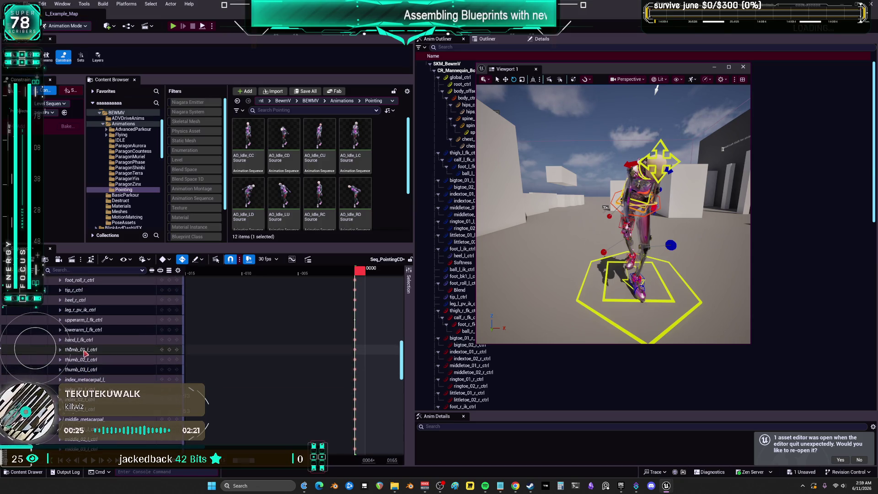
{"action": "scroll", "coordinate": [68, 349], "scroll_direction": "down", "scroll_amount": 8}
{"action": "scroll", "coordinate": [69, 352], "scroll_direction": "down", "scroll_amount": 2}
{"action": "left_click", "coordinate": [88, 374], "text": "shift"}
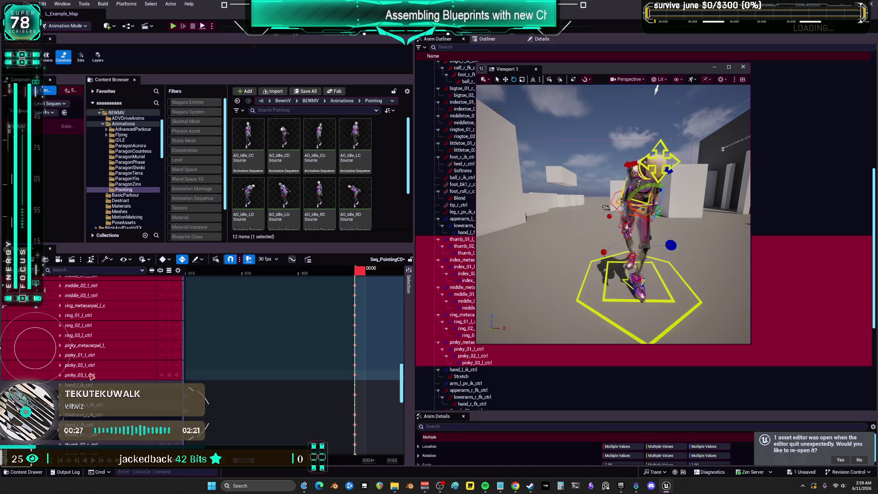
- Inspect the left hand up close in a maximized viewport, then restore the layout
{"action": "scroll", "coordinate": [351, 374], "scroll_direction": "up", "scroll_amount": 9}
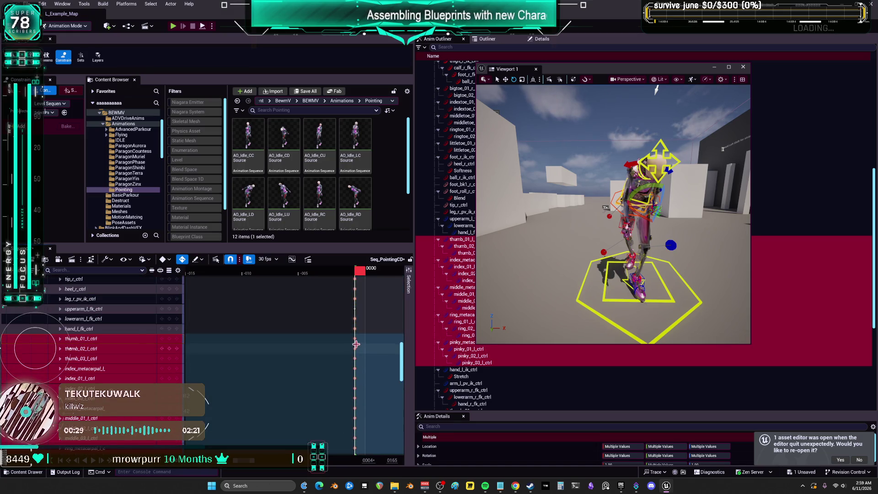
{"action": "left_click_drag", "start_coordinate": [613, 256], "coordinate": [641, 219]}
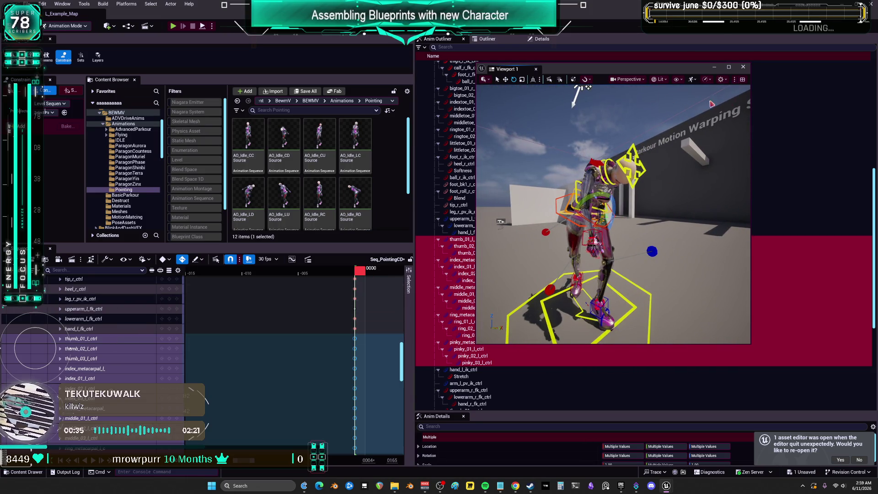
{"action": "left_click", "coordinate": [730, 67]}
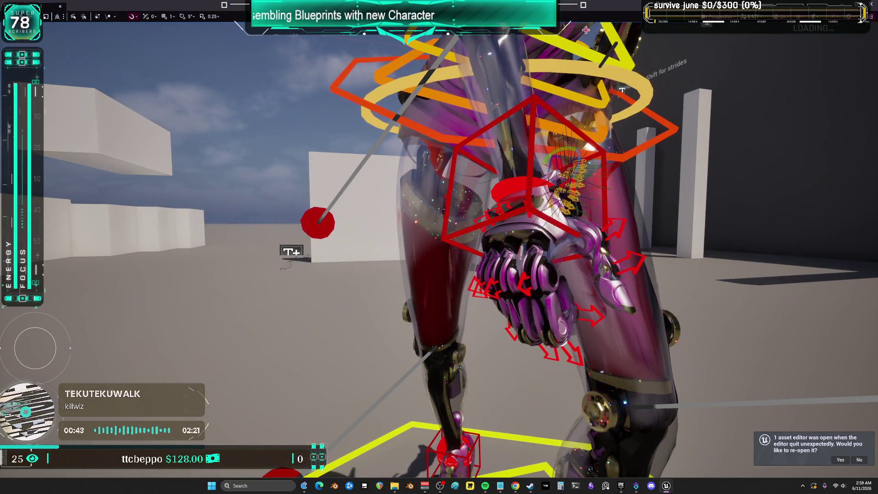
{"action": "key", "text": "F11"}
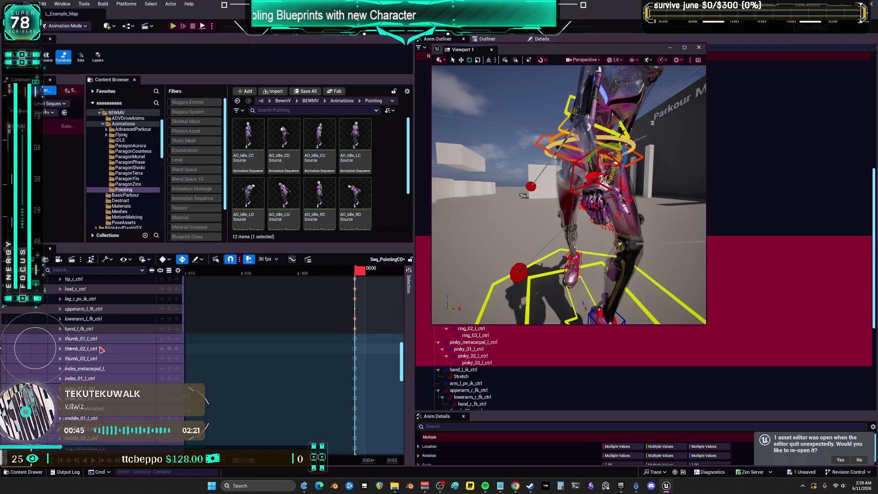
- Save all unsaved changes and reopen Seq_PointingCC
{"action": "left_click", "coordinate": [28, 4]}
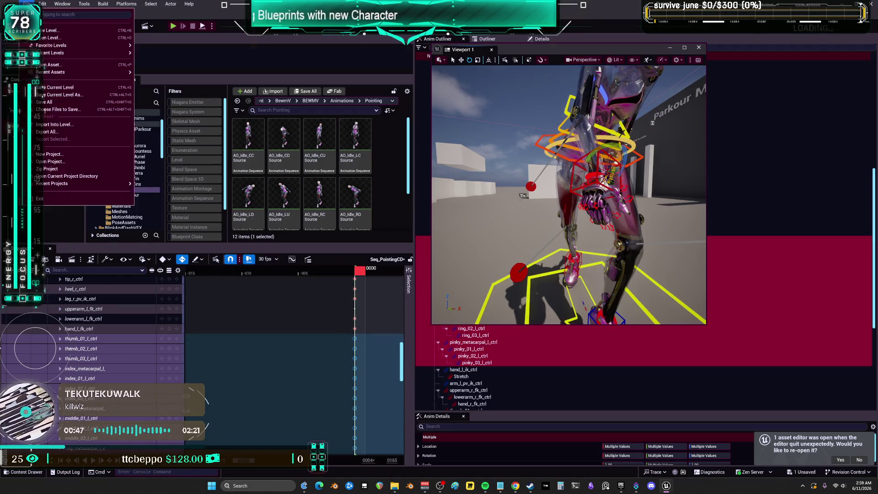
{"action": "left_click", "coordinate": [68, 113]}
{"action": "scroll", "coordinate": [371, 203], "scroll_direction": "down", "scroll_amount": 2}
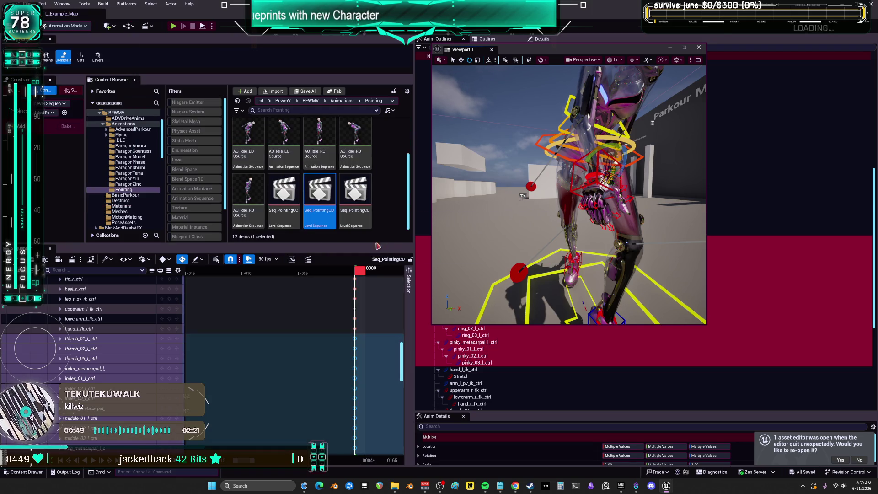
{"action": "double_click", "coordinate": [284, 191]}
- Zoom the timeline near the first frame and select the right-hand finger tracks from thumb_01_r_ctrl
{"action": "scroll", "coordinate": [297, 174], "scroll_direction": "up", "scroll_amount": 2}
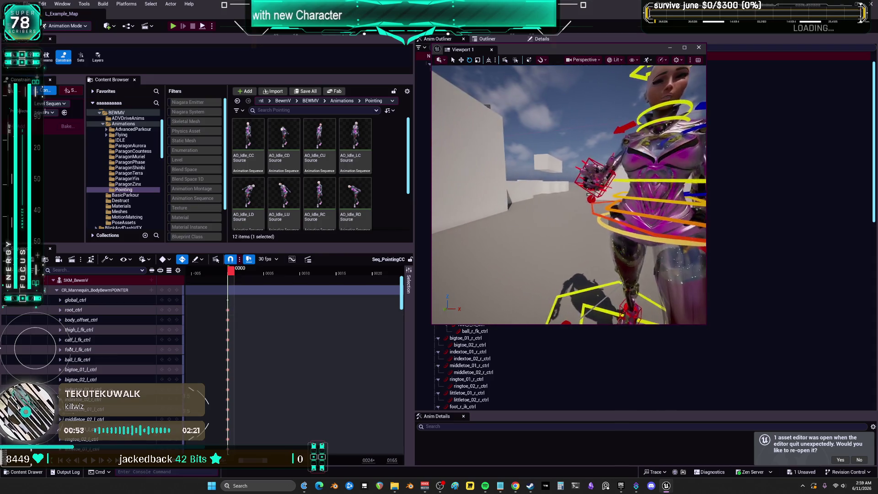
{"action": "left_click", "coordinate": [564, 145]}
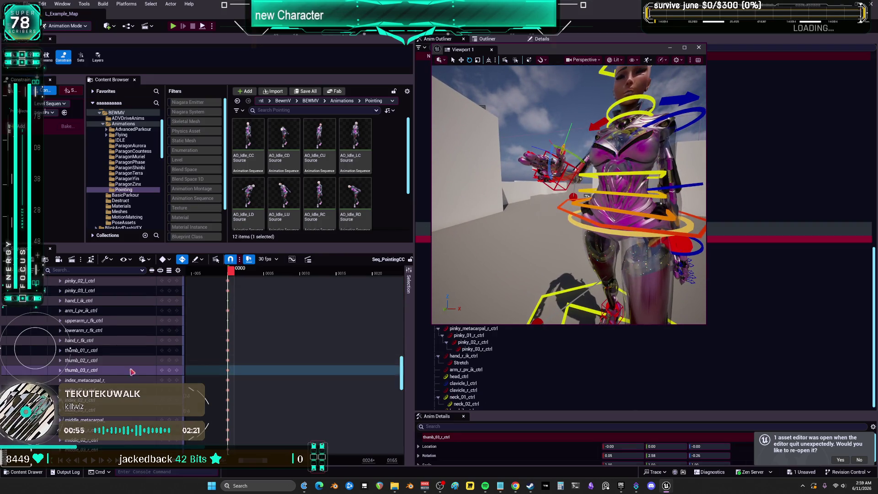
{"action": "left_click_drag", "start_coordinate": [265, 462], "coordinate": [257, 462]}
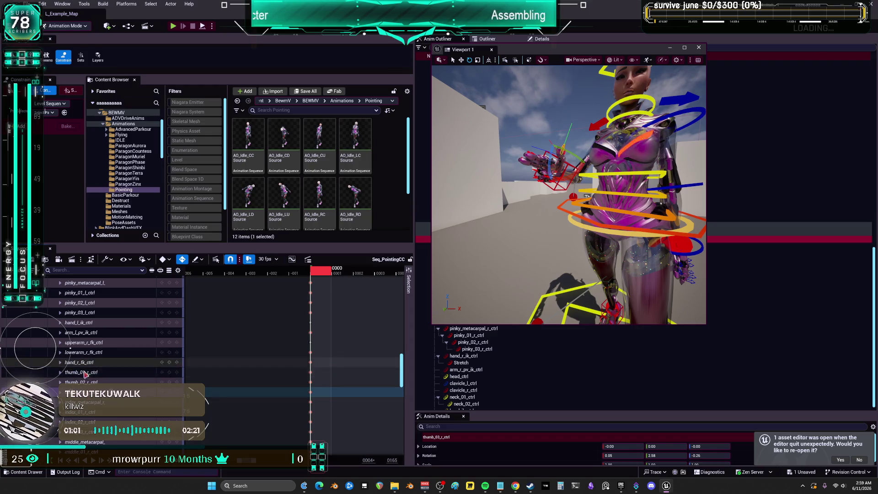
{"action": "left_click", "coordinate": [82, 373]}
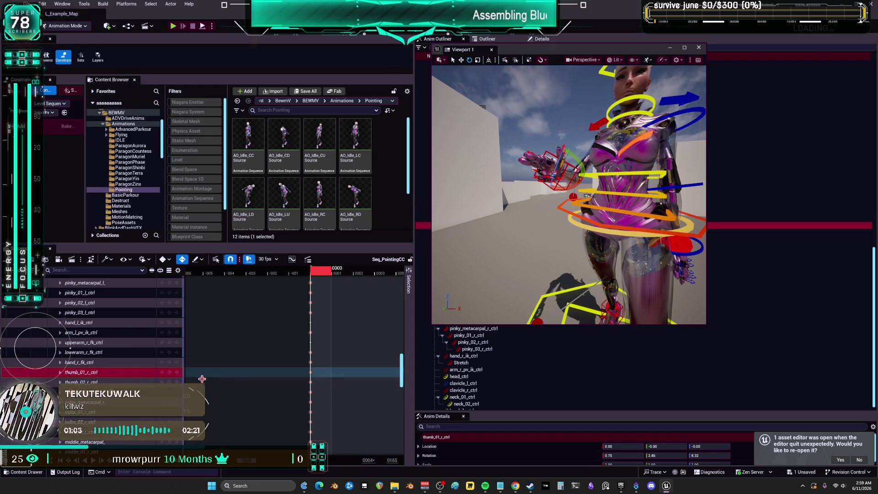
{"action": "scroll", "coordinate": [308, 381], "scroll_direction": "down", "scroll_amount": 5}
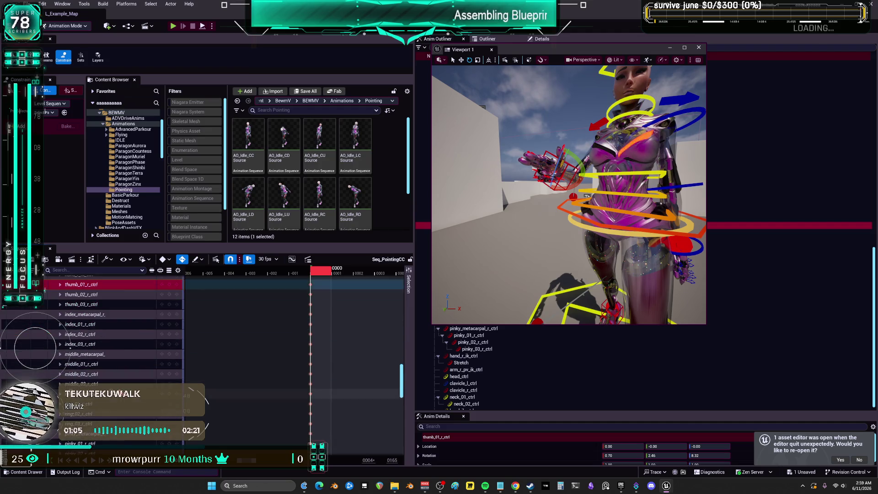
{"action": "key", "text": "ctrl+a"}
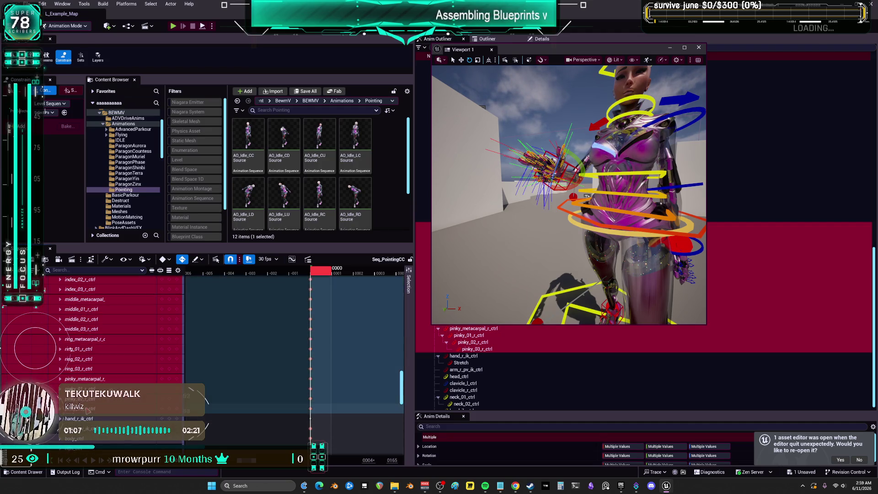
- Copy the selected finger keys and switch back to Seq_PointingCD
{"action": "scroll", "coordinate": [300, 354], "scroll_direction": "up", "scroll_amount": 4}
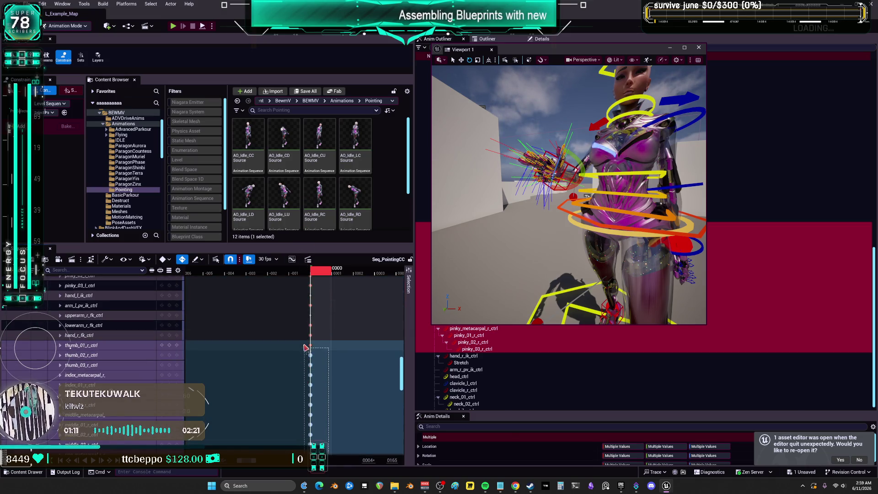
{"action": "right_click", "coordinate": [312, 346]}
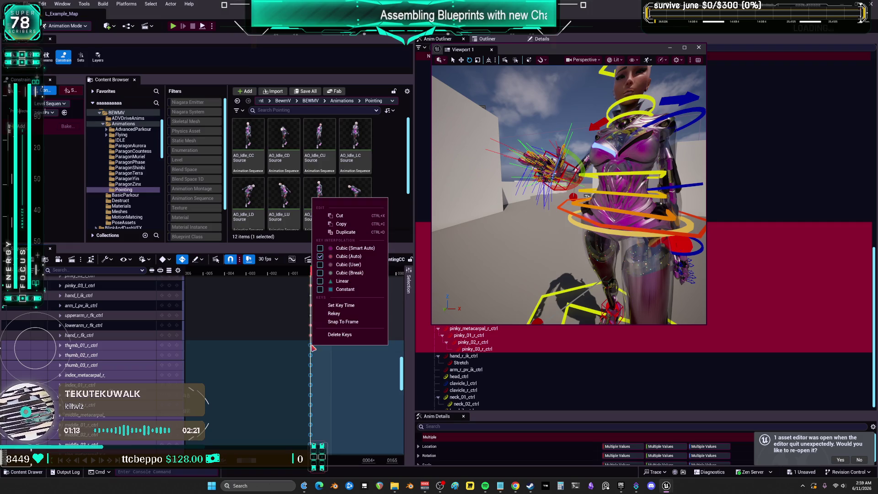
{"action": "left_click", "coordinate": [355, 225]}
{"action": "scroll", "coordinate": [375, 192], "scroll_direction": "down", "scroll_amount": 2}
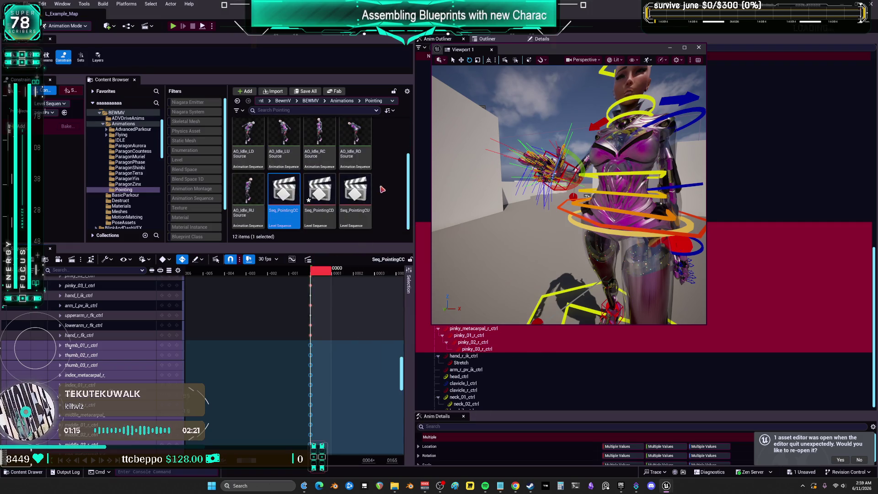
{"action": "double_click", "coordinate": [319, 190]}
{"action": "scroll", "coordinate": [320, 192], "scroll_direction": "up", "scroll_amount": 2}
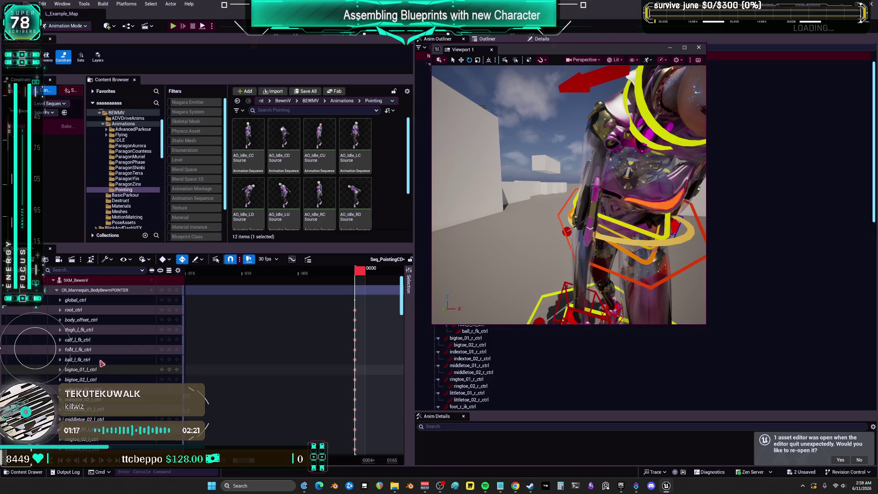
{"action": "scroll", "coordinate": [115, 364], "scroll_direction": "up", "scroll_amount": 1}
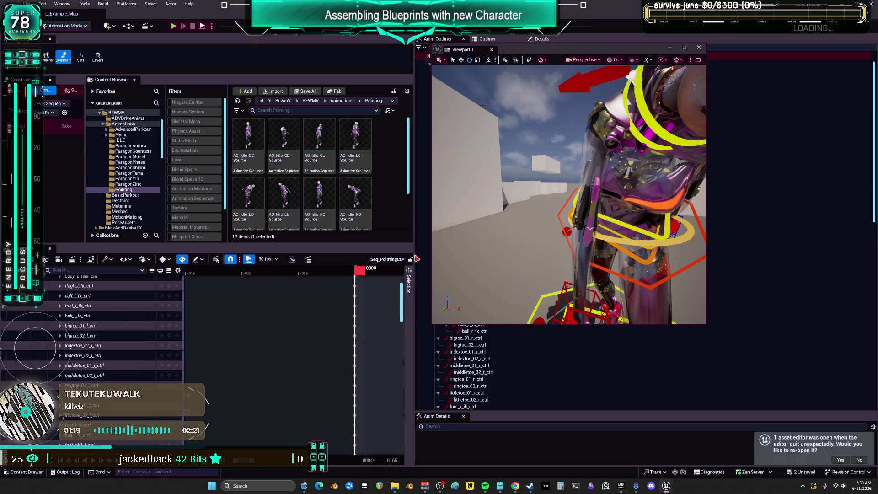
{"action": "left_click", "coordinate": [577, 312]}
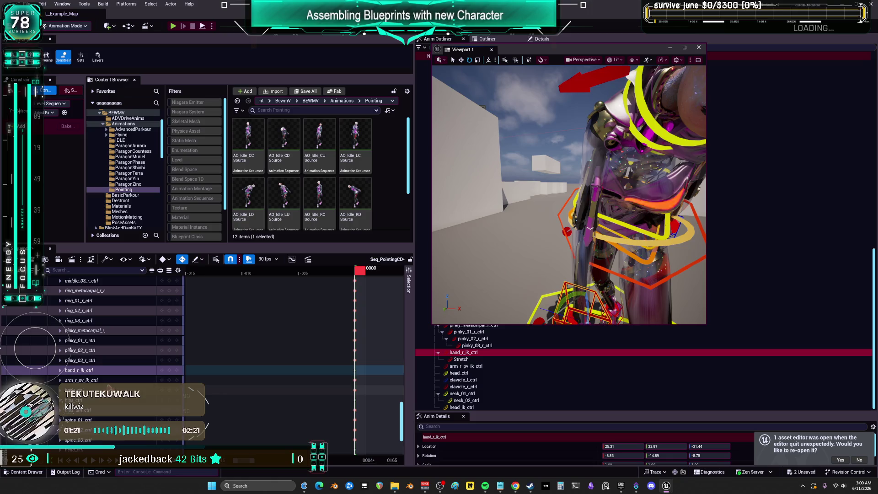
{"action": "scroll", "coordinate": [67, 350], "scroll_direction": "down", "scroll_amount": 5}
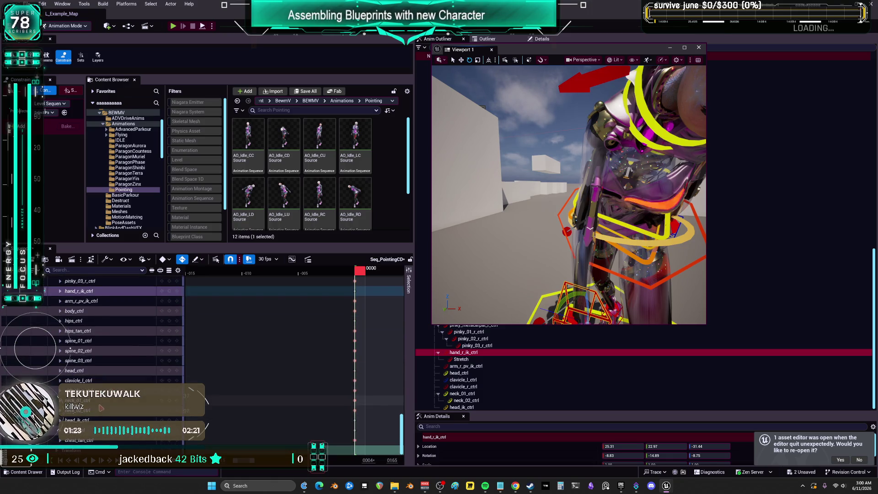
{"action": "scroll", "coordinate": [70, 350], "scroll_direction": "down", "scroll_amount": 12}
{"action": "scroll", "coordinate": [97, 320], "scroll_direction": "up", "scroll_amount": 2}
{"action": "scroll", "coordinate": [98, 327], "scroll_direction": "up", "scroll_amount": 3}
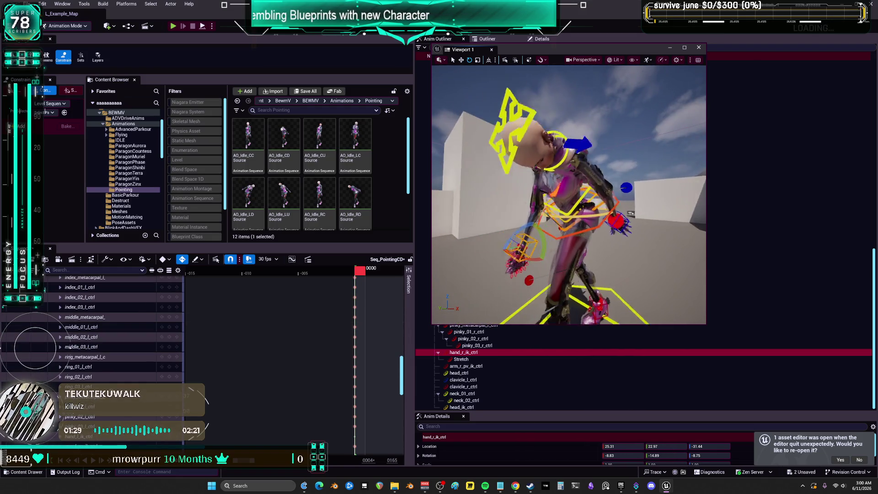
{"action": "scroll", "coordinate": [123, 350], "scroll_direction": "up", "scroll_amount": 5}
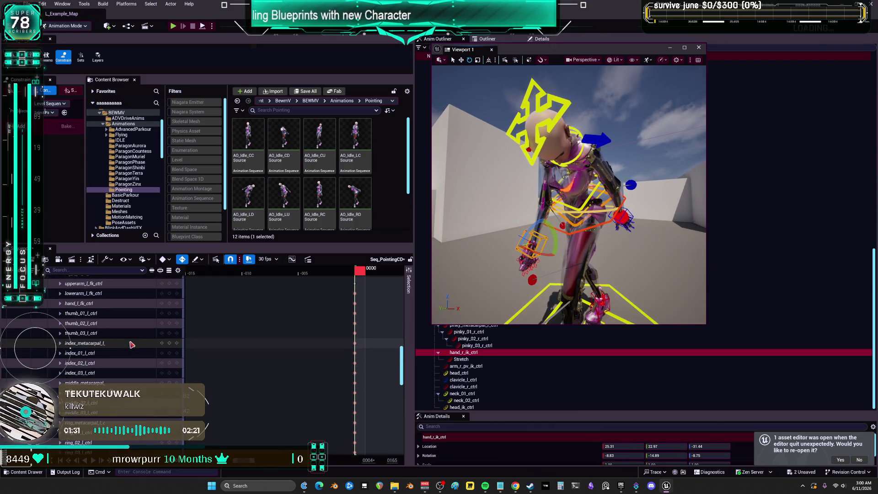
{"action": "scroll", "coordinate": [118, 349], "scroll_direction": "down", "scroll_amount": 10}
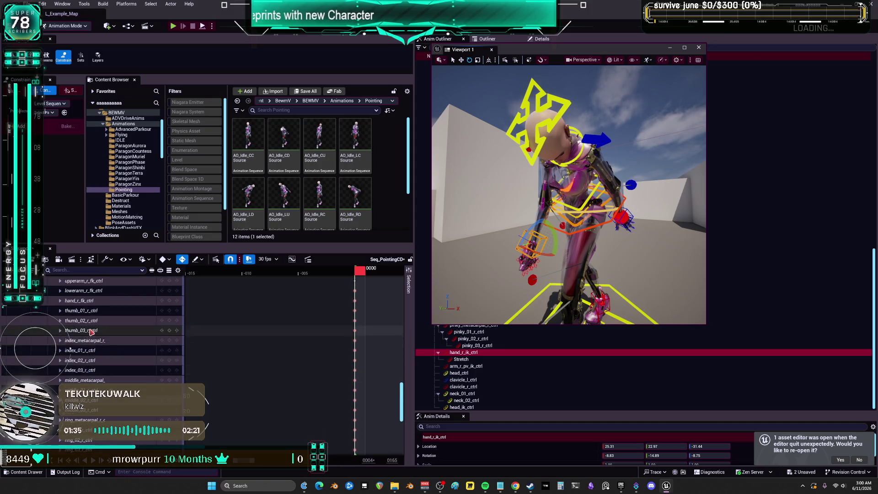
{"action": "scroll", "coordinate": [101, 370], "scroll_direction": "up", "scroll_amount": 1}
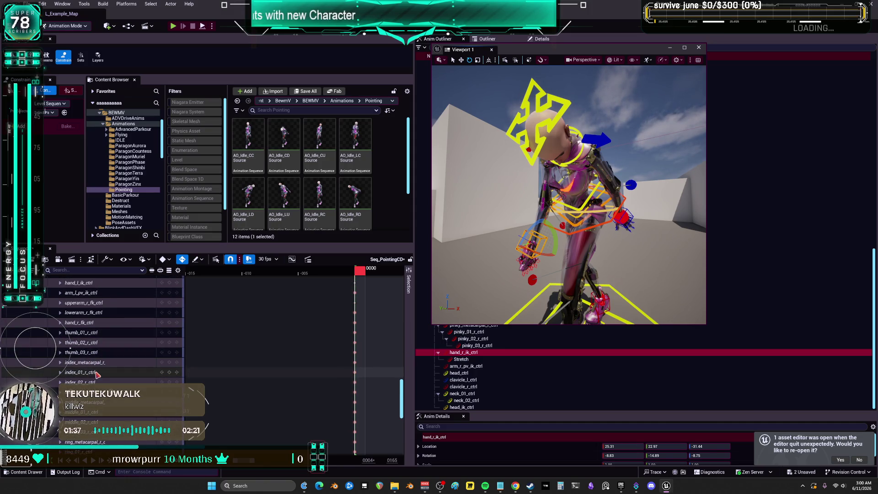
{"action": "scroll", "coordinate": [302, 187], "scroll_direction": "down", "scroll_amount": 2}
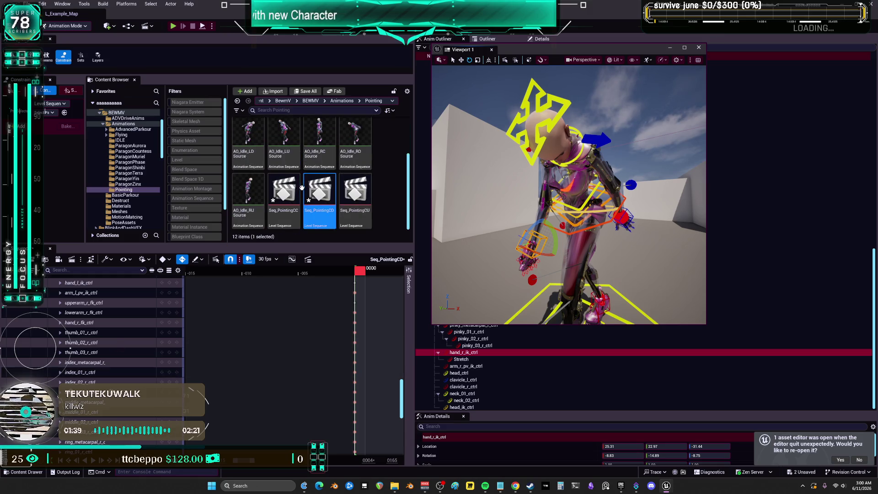
{"action": "double_click", "coordinate": [285, 181]}
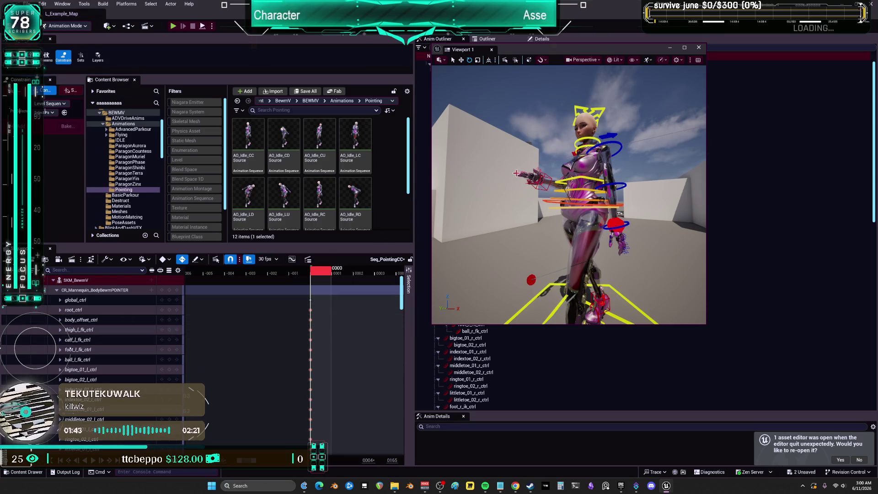
- Select the right finger controls from thumb_01_r_ctrl through pinky_03_r_ctrl
{"action": "left_click", "coordinate": [539, 169]}
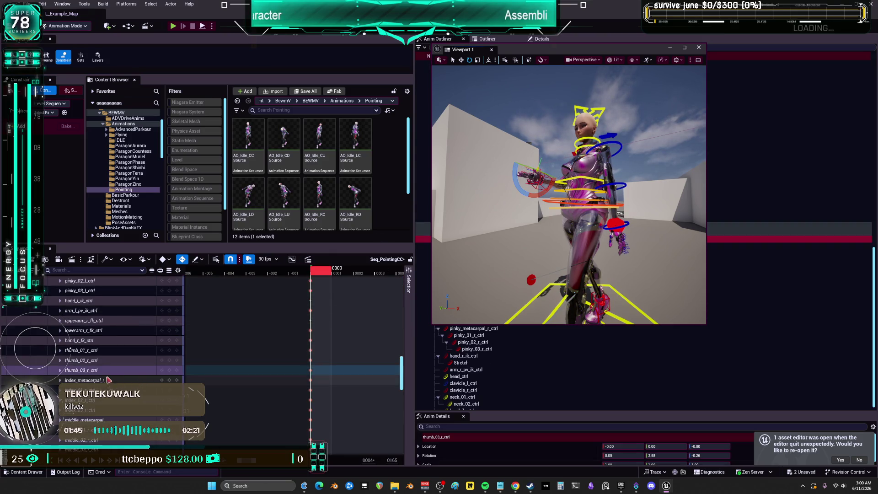
{"action": "left_click", "coordinate": [117, 350]}
{"action": "scroll", "coordinate": [117, 365], "scroll_direction": "down", "scroll_amount": 2}
{"action": "scroll", "coordinate": [117, 366], "scroll_direction": "down", "scroll_amount": 3}
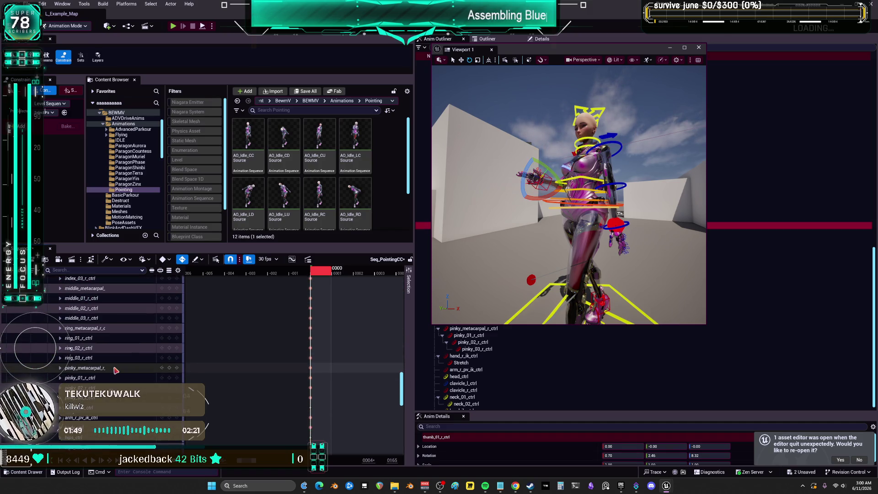
{"action": "left_click", "coordinate": [103, 401], "text": "shift"}
- Marquee and copy their finger keys, then reopen Seq_PointingCD
{"action": "mouse_move", "coordinate": [328, 399]}
{"action": "left_mouse_down"}
{"action": "mouse_move", "coordinate": [302, 281]}
{"action": "mouse_move", "coordinate": [305, 372]}
{"action": "mouse_move", "coordinate": [300, 353]}
{"action": "left_mouse_up"}
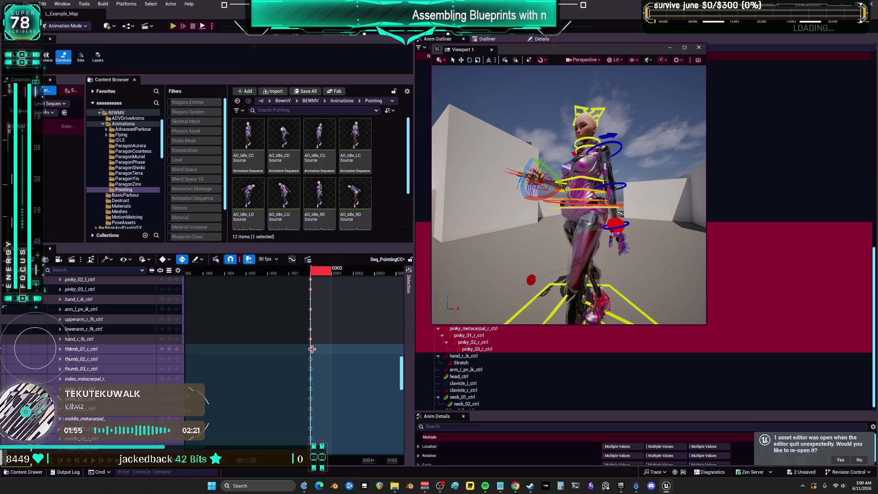
{"action": "right_click", "coordinate": [312, 350]}
{"action": "left_click", "coordinate": [355, 228]}
{"action": "scroll", "coordinate": [347, 211], "scroll_direction": "down", "scroll_amount": 2}
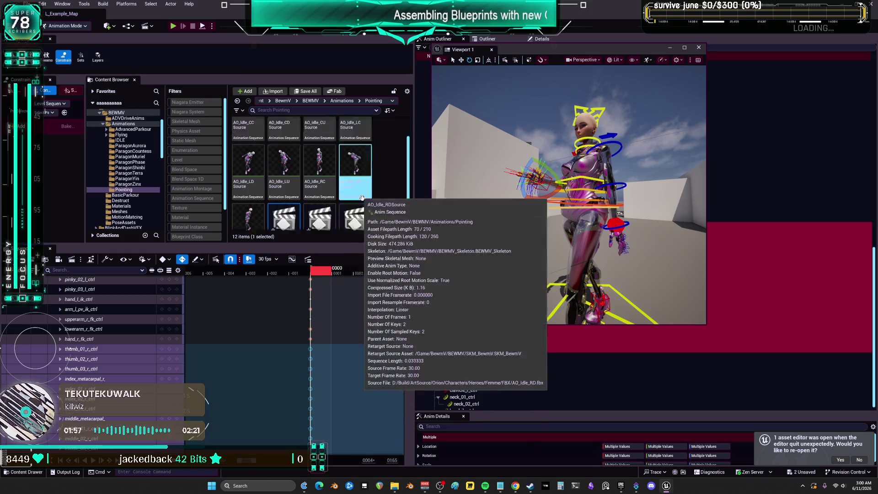
{"action": "double_click", "coordinate": [324, 192]}
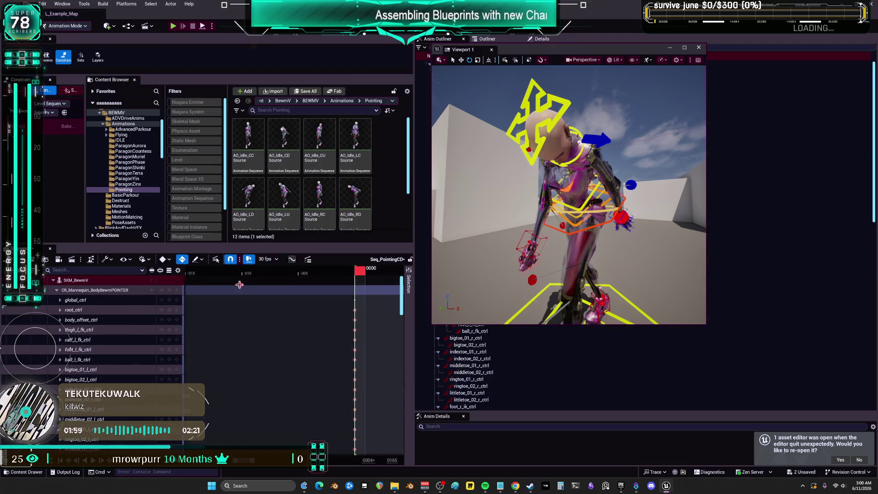
- Select the right finger controls thumb_01_r_ctrl through pinky_03_r_ctrl in Seq_PointingCD
{"action": "scroll", "coordinate": [118, 356], "scroll_direction": "down", "scroll_amount": 7}
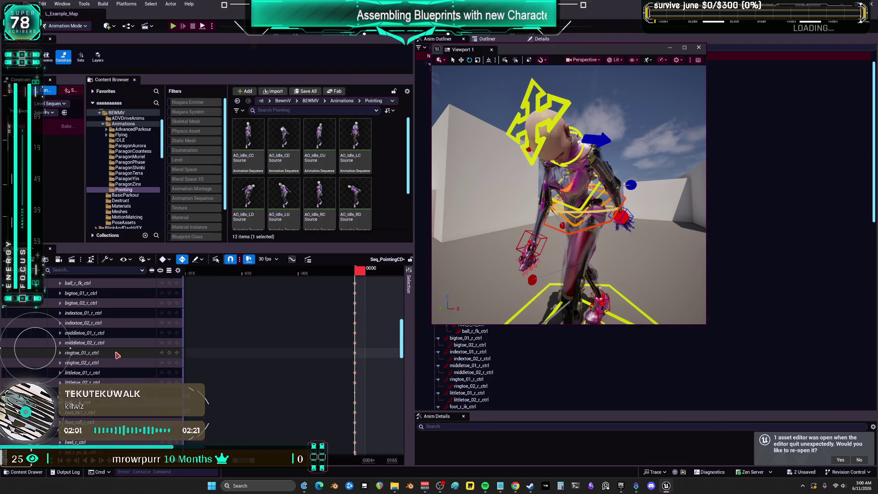
{"action": "scroll", "coordinate": [107, 363], "scroll_direction": "down", "scroll_amount": 9}
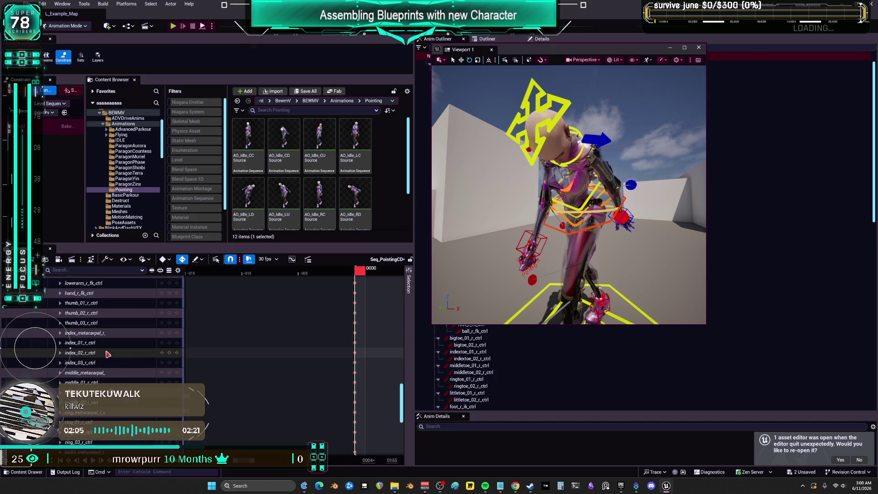
{"action": "scroll", "coordinate": [108, 354], "scroll_direction": "up", "scroll_amount": 1}
{"action": "left_click", "coordinate": [108, 333]}
{"action": "scroll", "coordinate": [119, 355], "scroll_direction": "down", "scroll_amount": 2}
{"action": "scroll", "coordinate": [120, 355], "scroll_direction": "down", "scroll_amount": 2}
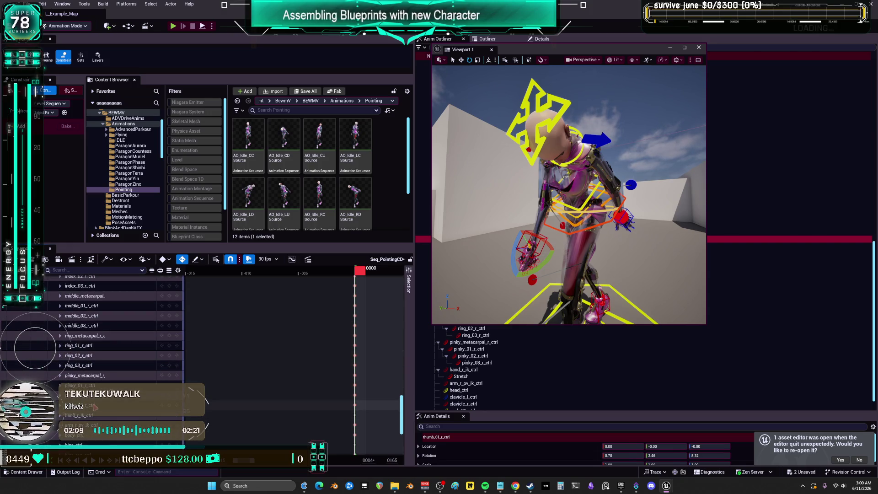
{"action": "left_click", "coordinate": [95, 406], "text": "shift"}
- Select their keys at the current frame and frame the right hand up close
{"action": "scroll", "coordinate": [114, 366], "scroll_direction": "up", "scroll_amount": 5}
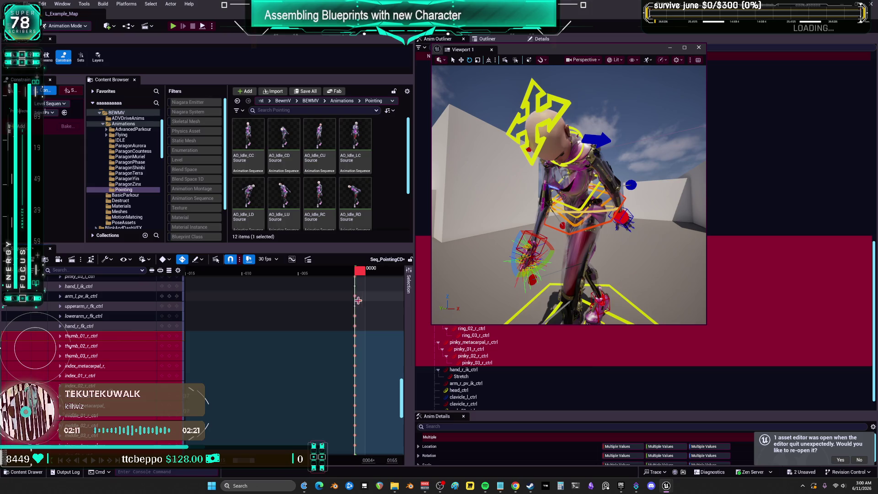
{"action": "left_click", "coordinate": [357, 335]}
{"action": "mouse_move", "coordinate": [572, 137]}
{"action": "left_mouse_down"}
{"action": "mouse_move", "coordinate": [597, 98]}
{"action": "mouse_move", "coordinate": [577, 137]}
{"action": "mouse_move", "coordinate": [610, 177]}
{"action": "left_mouse_up"}
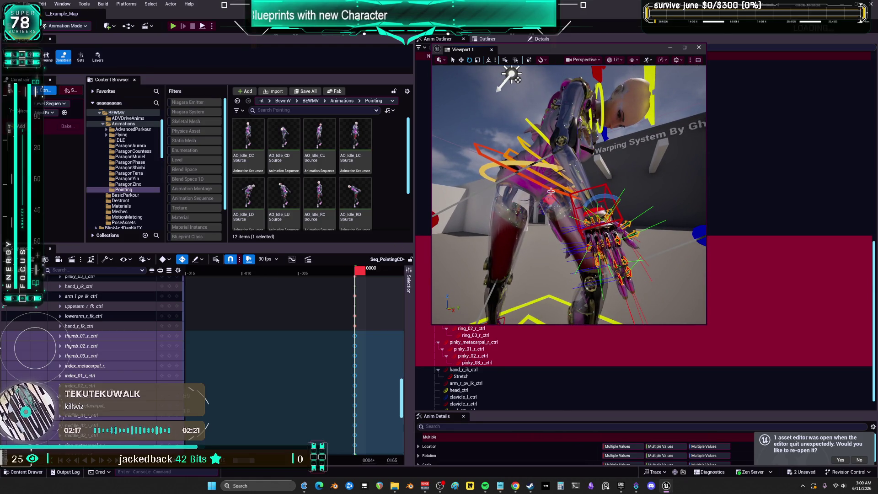
{"action": "mouse_move", "coordinate": [623, 206]}
{"action": "left_mouse_down"}
{"action": "mouse_move", "coordinate": [623, 170]}
{"action": "mouse_move", "coordinate": [623, 179]}
{"action": "mouse_move", "coordinate": [597, 185]}
{"action": "mouse_move", "coordinate": [637, 214]}
{"action": "mouse_move", "coordinate": [604, 194]}
{"action": "left_mouse_up"}
- Rotate the right hand control about 18 degrees, back about 6, and preview the pose
{"action": "left_click", "coordinate": [684, 47]}
{"action": "mouse_move", "coordinate": [685, 47]}
{"action": "left_mouse_down"}
{"action": "mouse_move", "coordinate": [652, 69]}
{"action": "mouse_move", "coordinate": [594, 188]}
{"action": "mouse_move", "coordinate": [411, 196]}
{"action": "mouse_move", "coordinate": [512, 430]}
{"action": "left_mouse_up"}
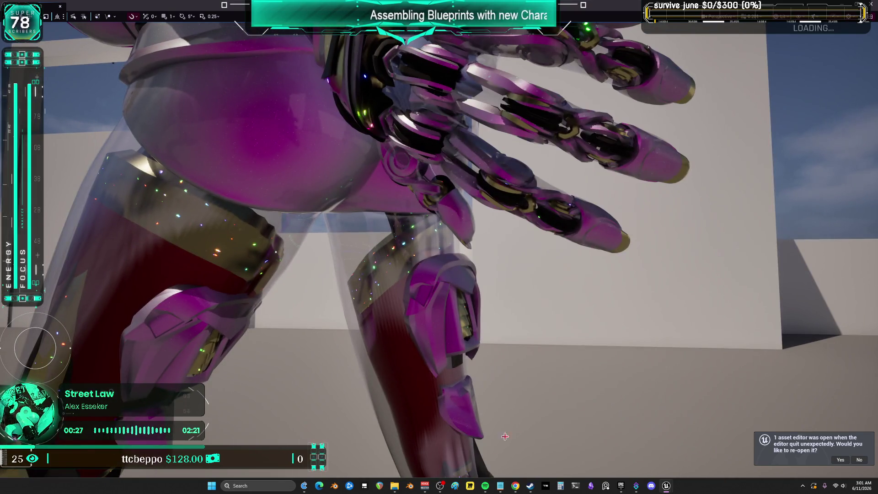
{"action": "left_click_drag", "start_coordinate": [492, 476], "coordinate": [436, 402]}
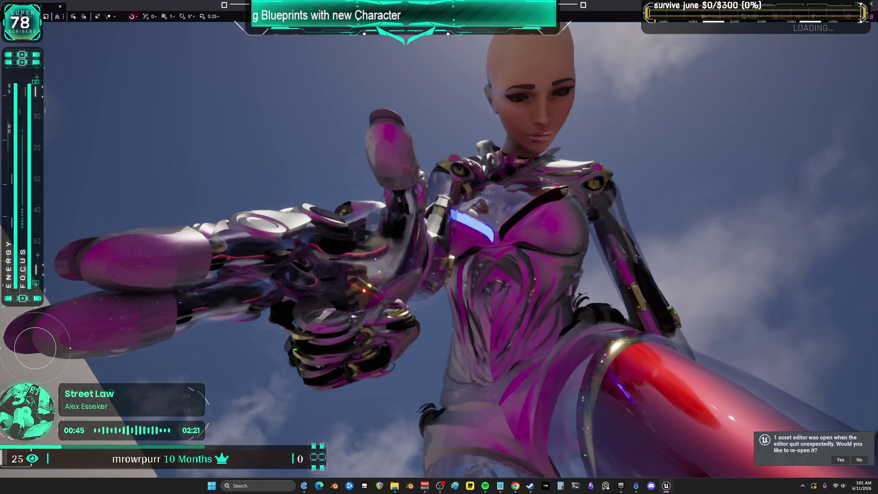
{"action": "key", "text": "g"}
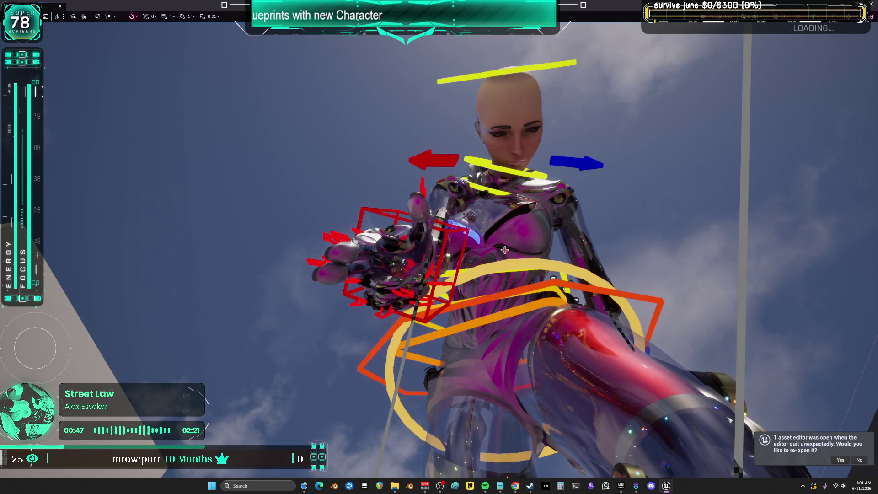
{"action": "left_click", "coordinate": [455, 233]}
{"action": "left_click_drag", "start_coordinate": [417, 265], "coordinate": [411, 257]}
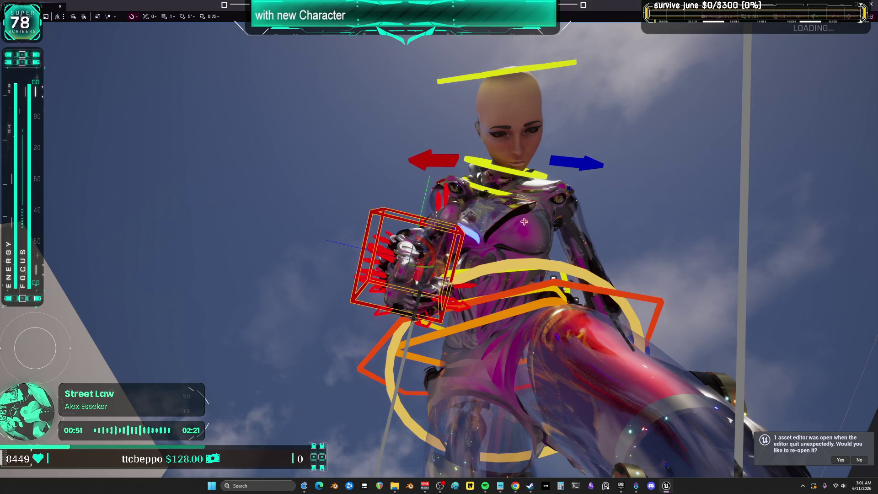
{"action": "left_click_drag", "start_coordinate": [409, 223], "coordinate": [406, 245]}
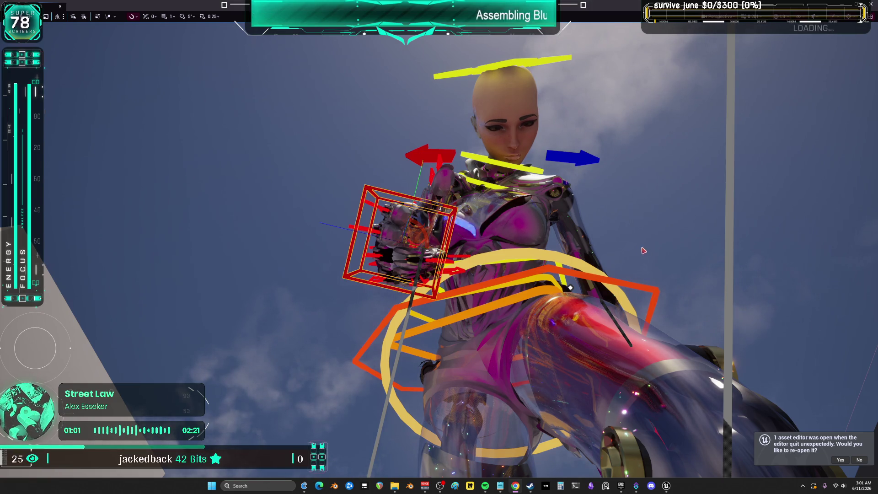
{"action": "key", "text": "space"}
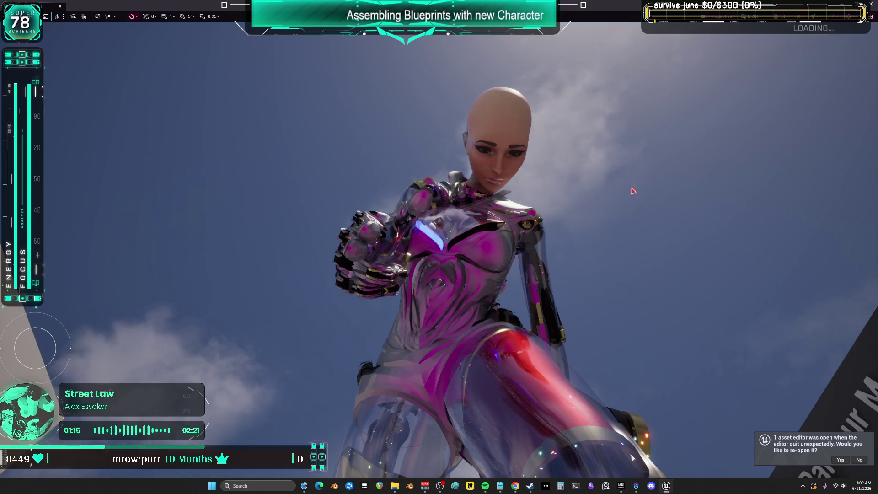
- Tilt the neck about 10 degrees and turn the head about 3 degrees
{"action": "key", "text": "g"}
{"action": "left_click", "coordinate": [494, 181]}
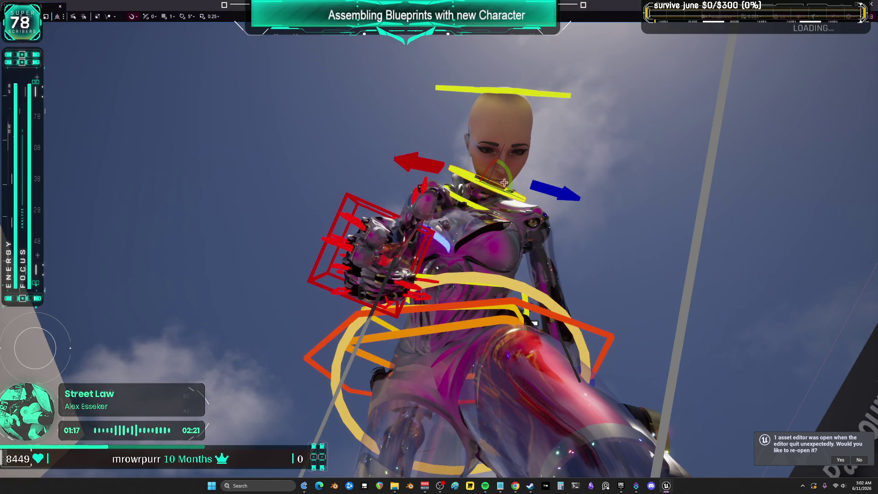
{"action": "left_click_drag", "start_coordinate": [500, 172], "coordinate": [485, 201]}
{"action": "left_click", "coordinate": [542, 90]}
{"action": "mouse_move", "coordinate": [475, 161]}
{"action": "left_mouse_down"}
{"action": "mouse_move", "coordinate": [487, 137]}
{"action": "mouse_move", "coordinate": [516, 160]}
{"action": "mouse_move", "coordinate": [490, 146]}
{"action": "left_mouse_up"}
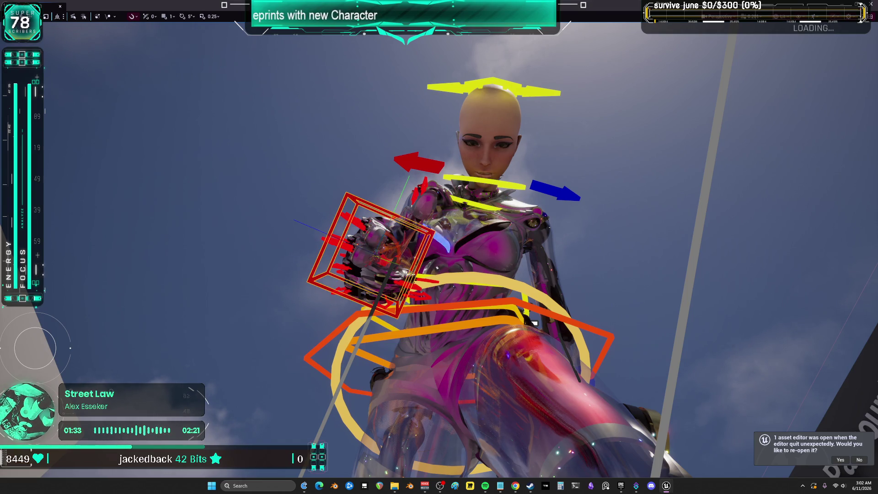
- Give the body a slight 2.7-degree turn and the shoulder about 3 degrees, then hide controls
{"action": "mouse_move", "coordinate": [534, 323]}
{"action": "left_mouse_down"}
{"action": "mouse_move", "coordinate": [549, 415]}
{"action": "mouse_move", "coordinate": [254, 133]}
{"action": "mouse_move", "coordinate": [284, 334]}
{"action": "mouse_move", "coordinate": [455, 262]}
{"action": "left_mouse_up"}
{"action": "key", "text": "f"}
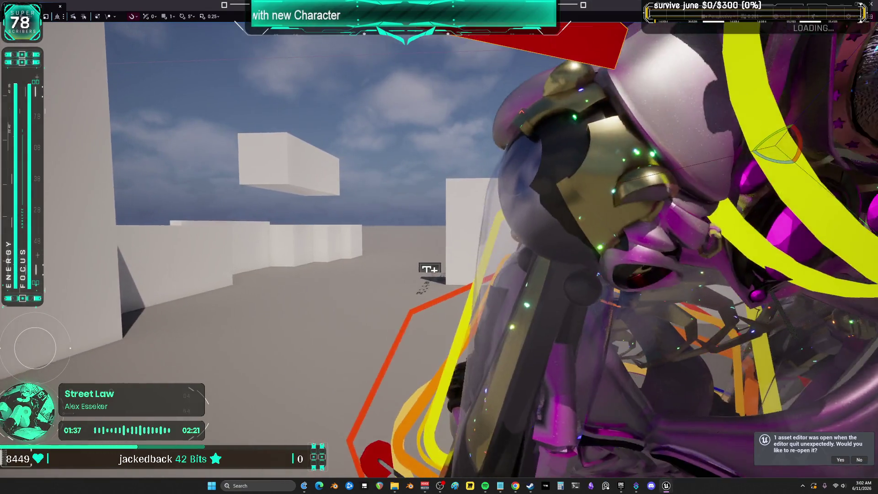
{"action": "mouse_move", "coordinate": [590, 215]}
{"action": "left_mouse_down"}
{"action": "mouse_move", "coordinate": [606, 203]}
{"action": "mouse_move", "coordinate": [548, 217]}
{"action": "left_mouse_up"}
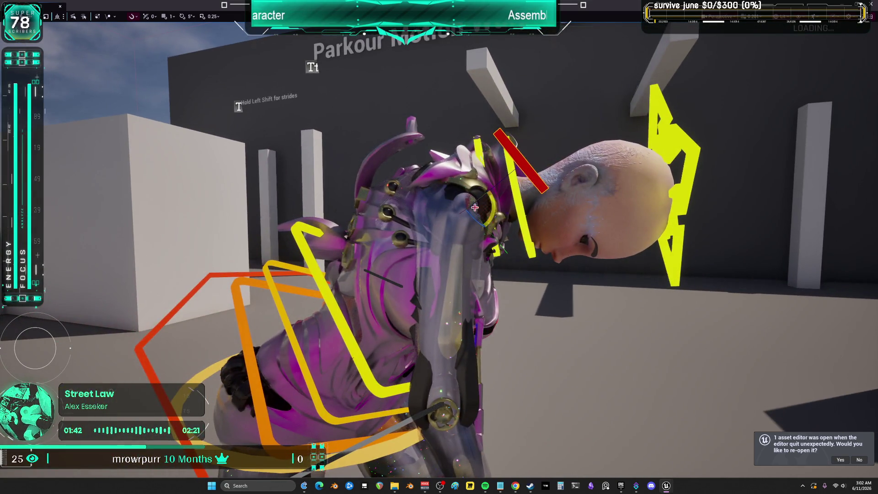
{"action": "left_click_drag", "start_coordinate": [472, 202], "coordinate": [532, 215]}
{"action": "key", "text": "alt+s"}
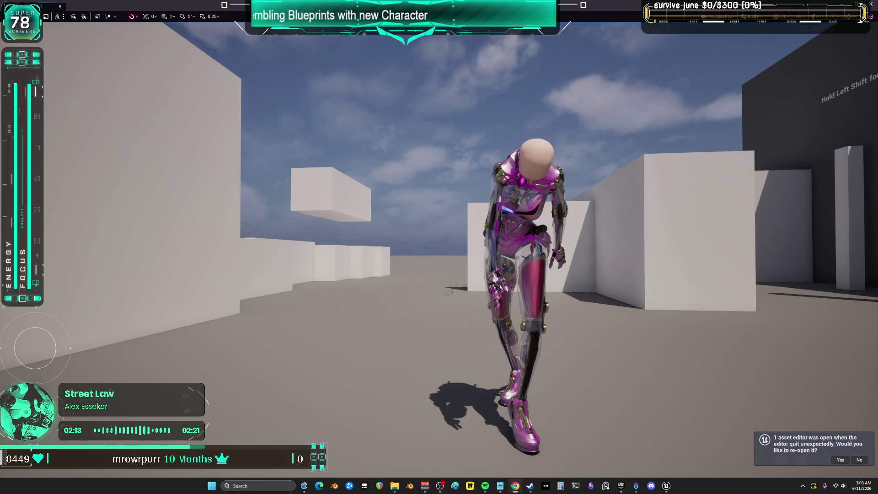
- Return to the full editor and save all unsaved changes
{"action": "key", "text": "F11"}
{"action": "left_click_drag", "start_coordinate": [448, 70], "coordinate": [664, 87]}
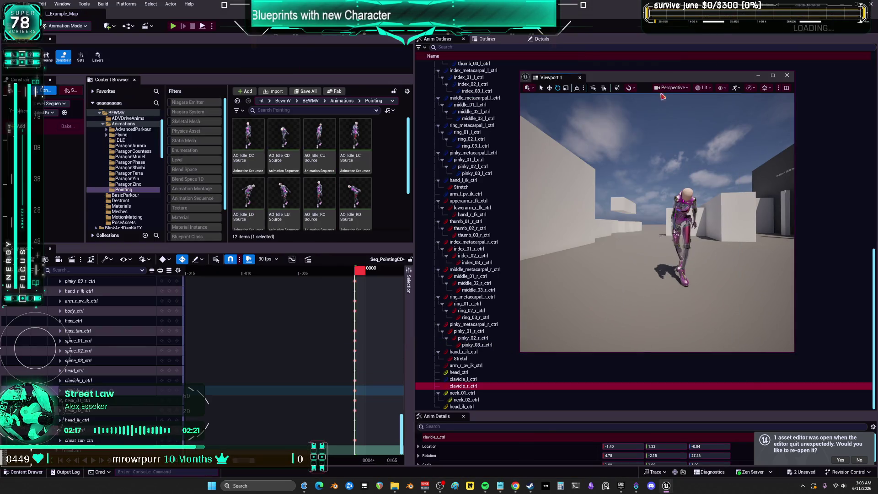
{"action": "scroll", "coordinate": [347, 192], "scroll_direction": "down", "scroll_amount": 1}
{"action": "left_click", "coordinate": [25, 3]}
{"action": "left_click", "coordinate": [50, 103]}
- Create a level sequence named Seq_PointingLC in the Pointing folder and open it
{"action": "left_click", "coordinate": [396, 189]}
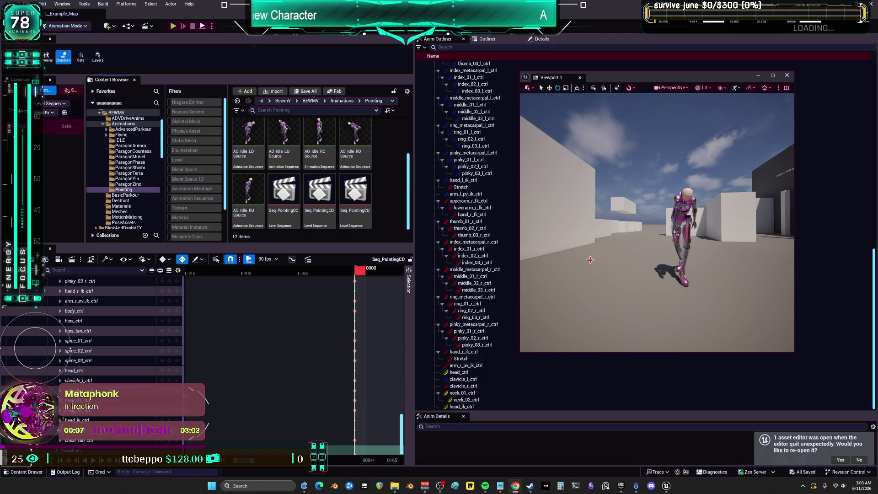
{"action": "left_click_drag", "start_coordinate": [377, 244], "coordinate": [382, 288]}
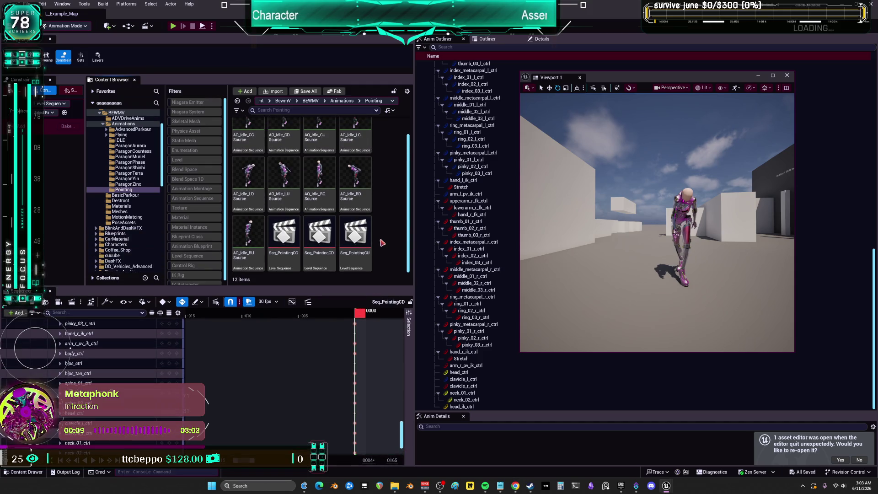
{"action": "right_click", "coordinate": [386, 232]}
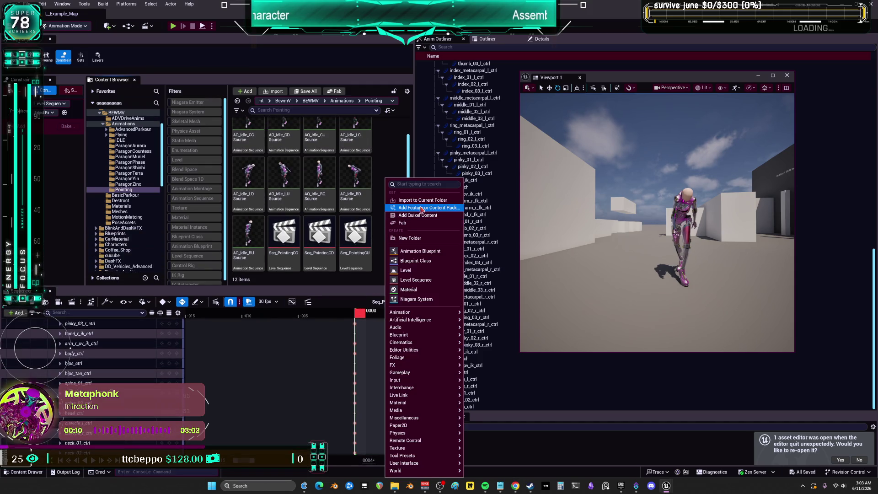
{"action": "left_click", "coordinate": [425, 280]}
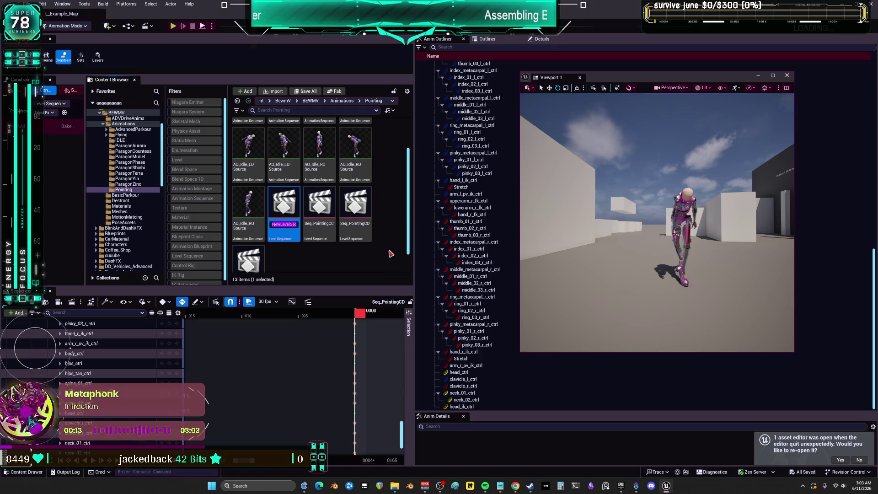
{"action": "type", "text": "q_PointingLC"}
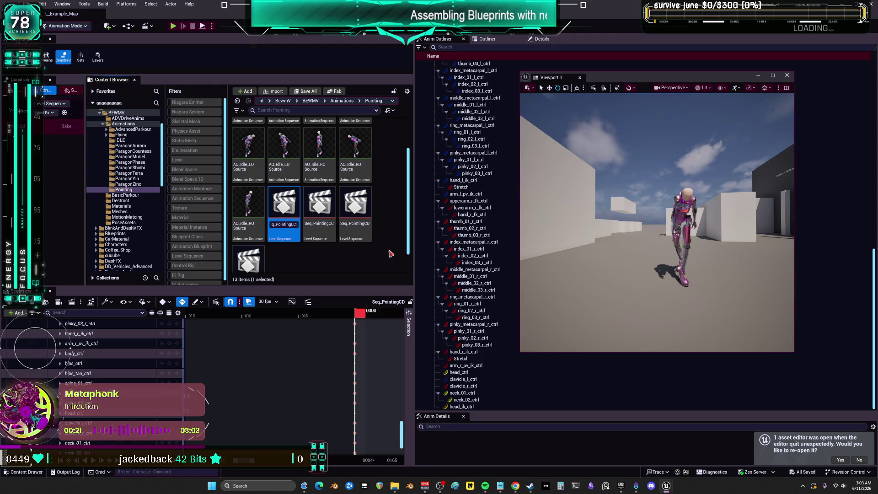
{"action": "key", "text": "Return"}
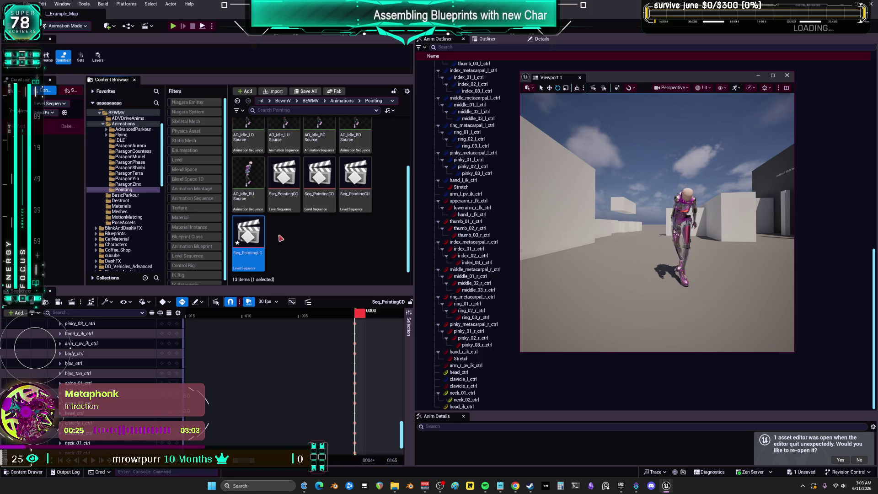
{"action": "double_click", "coordinate": [248, 235]}
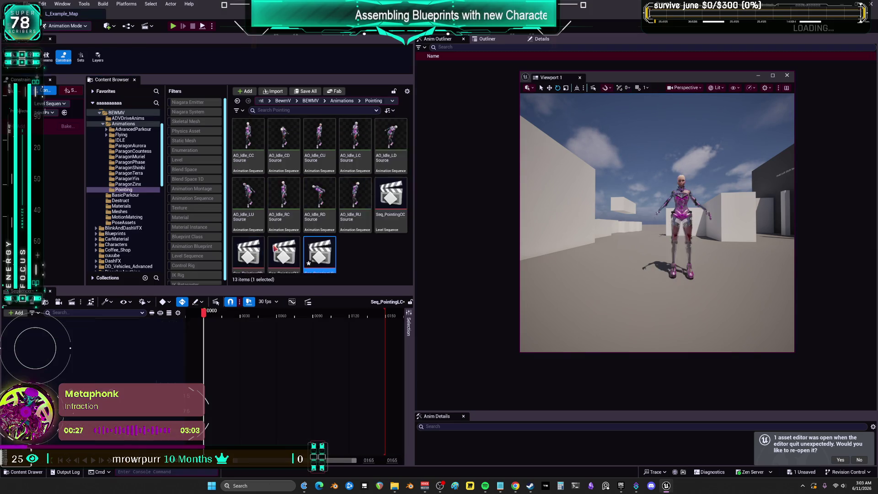
- Add SKM_BewmV to the sequence with the AO_Idle_LC animation on its track
{"action": "left_click", "coordinate": [678, 203]}
{"action": "left_click", "coordinate": [505, 39]}
{"action": "mouse_move", "coordinate": [473, 270]}
{"action": "left_mouse_down"}
{"action": "mouse_move", "coordinate": [238, 339]}
{"action": "mouse_move", "coordinate": [85, 335]}
{"action": "left_mouse_up"}
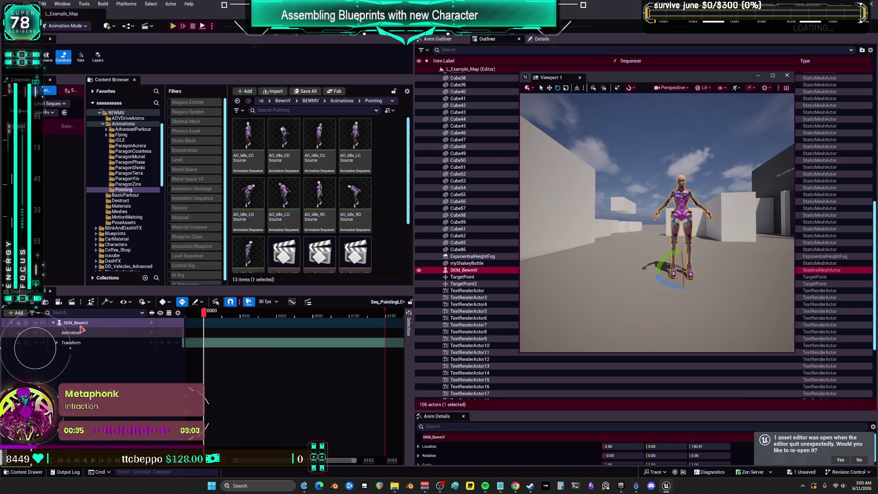
{"action": "left_click", "coordinate": [342, 200]}
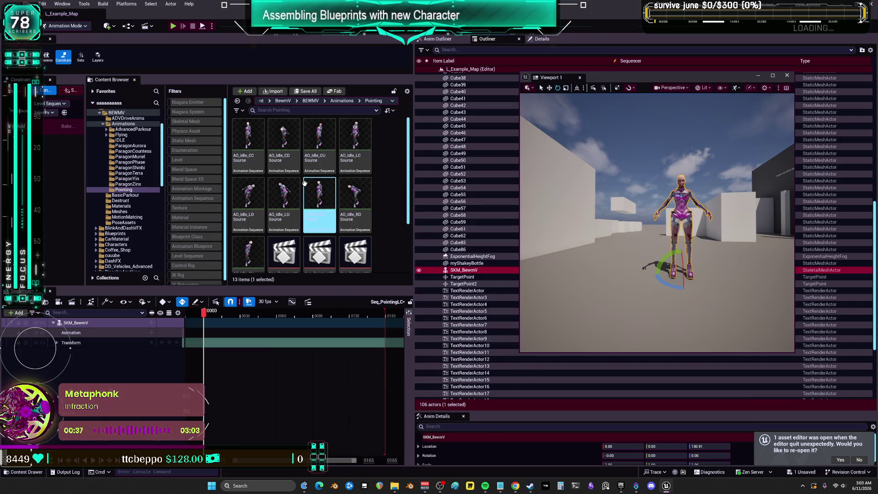
{"action": "left_click", "coordinate": [357, 168]}
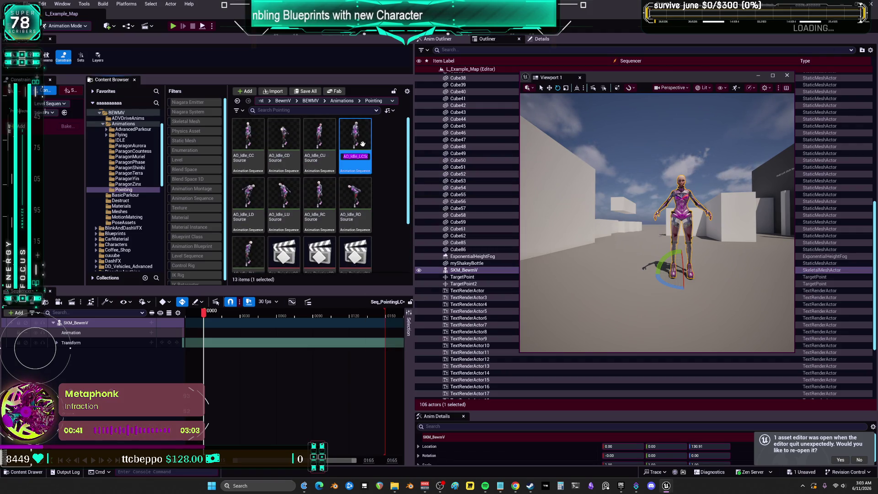
{"action": "left_click", "coordinate": [151, 333]}
{"action": "left_click", "coordinate": [151, 336]}
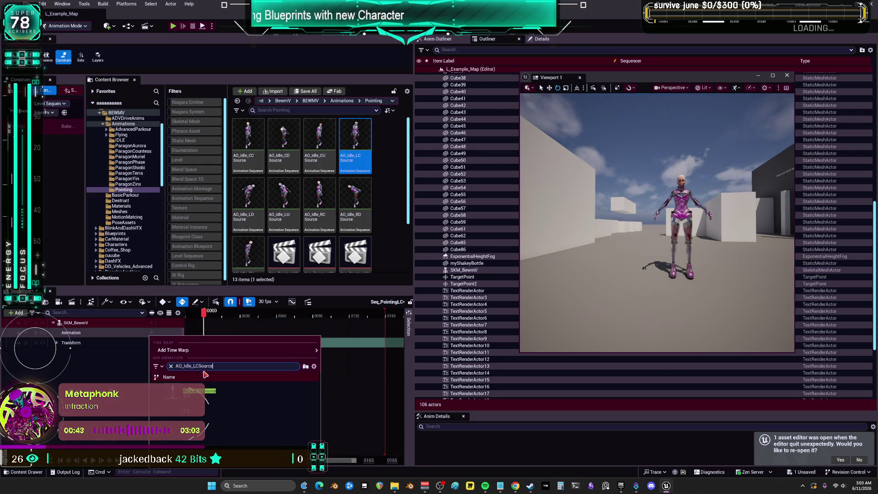
{"action": "left_click", "coordinate": [192, 349]}
- Bake the animation onto the CR_Mannequin_BodyBewmPOINTER control rig
{"action": "right_click", "coordinate": [80, 326]}
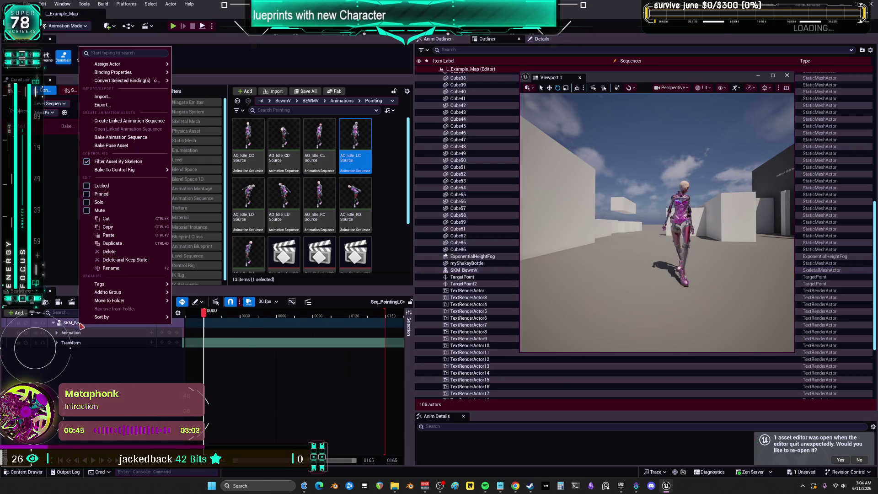
{"action": "mouse_move", "coordinate": [162, 170]}
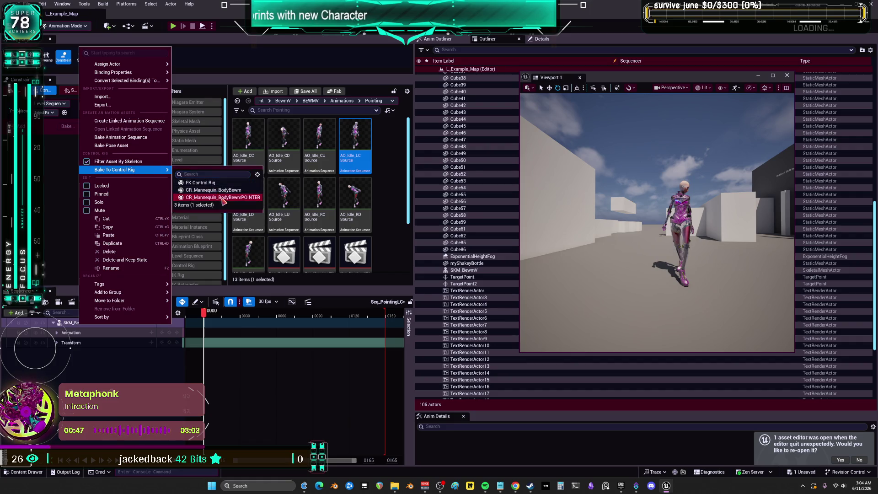
{"action": "left_click", "coordinate": [222, 197]}
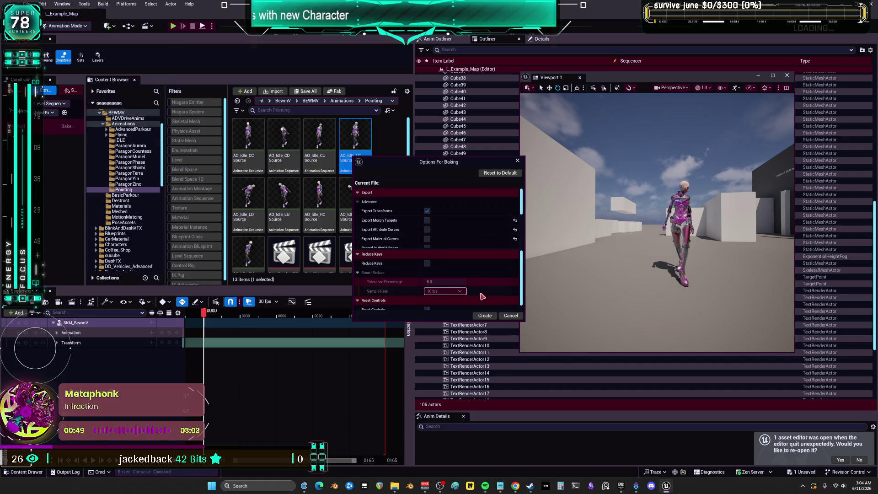
{"action": "left_click", "coordinate": [485, 315]}
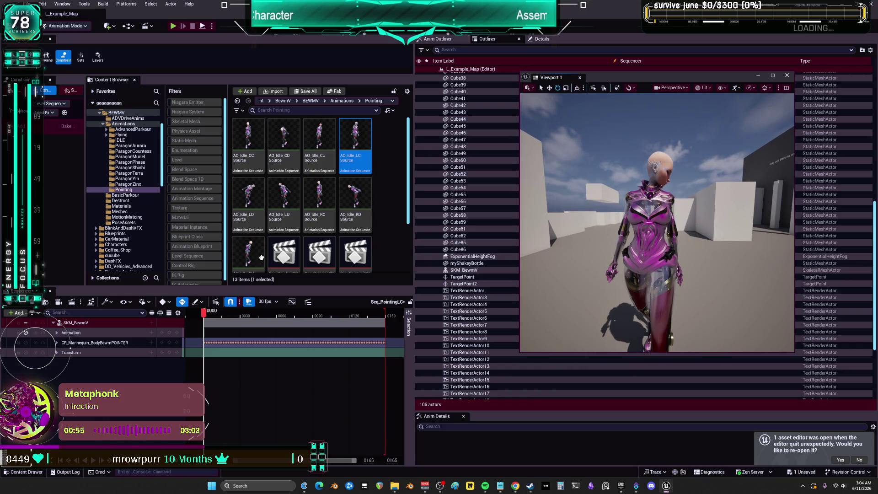
- Delete every key except frame 0 and remove the Animation track
{"action": "key", "text": "Delete"}
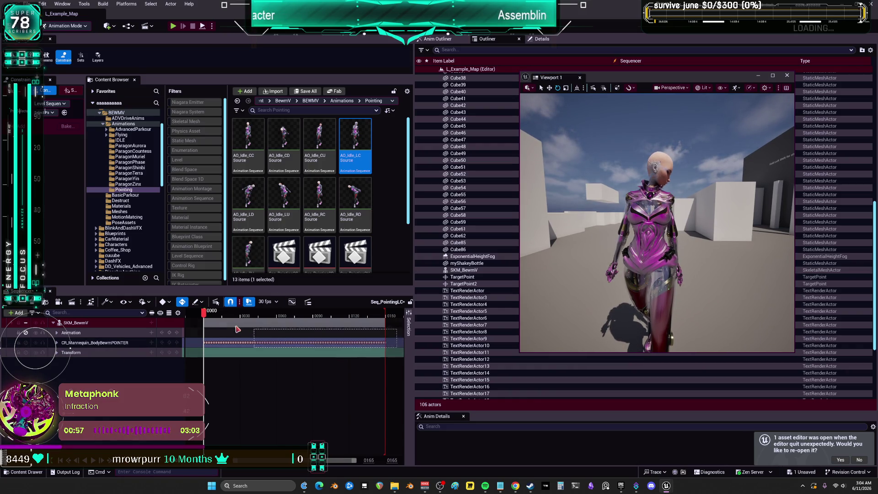
{"action": "left_click_drag", "start_coordinate": [355, 467], "coordinate": [287, 459]}
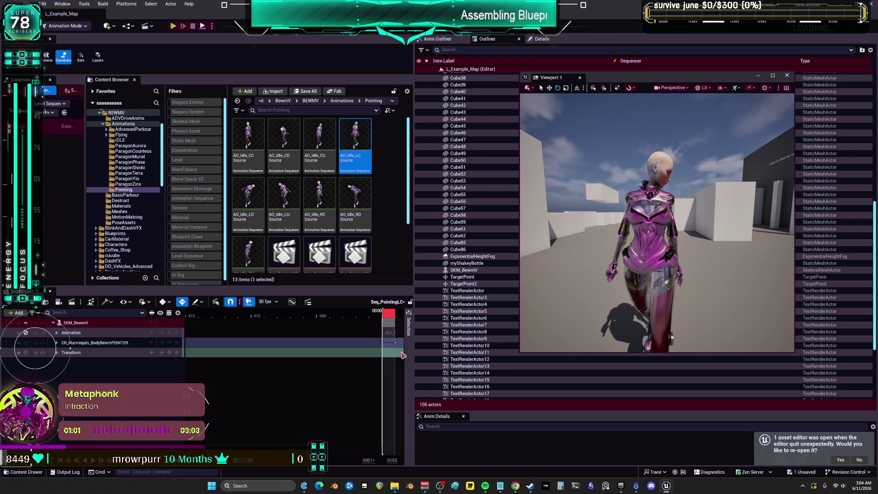
{"action": "left_click", "coordinate": [73, 333]}
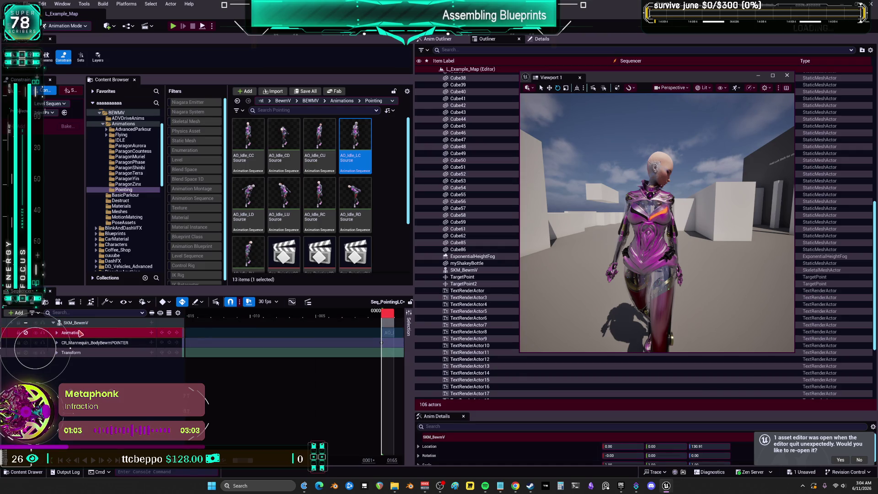
{"action": "key", "text": "Delete"}
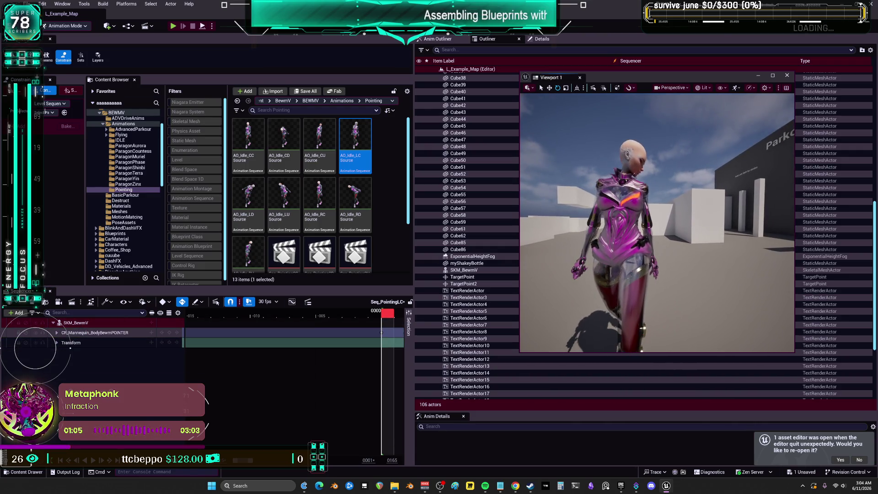
{"action": "left_click", "coordinate": [157, 313]}
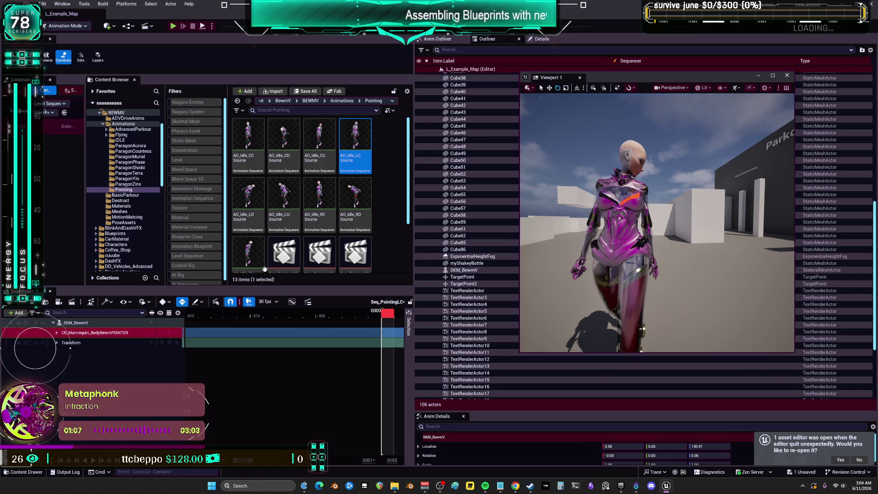
- Create another level sequence named Seq_PointingCC
{"action": "right_click", "coordinate": [92, 333]}
{"action": "left_click", "coordinate": [105, 91]}
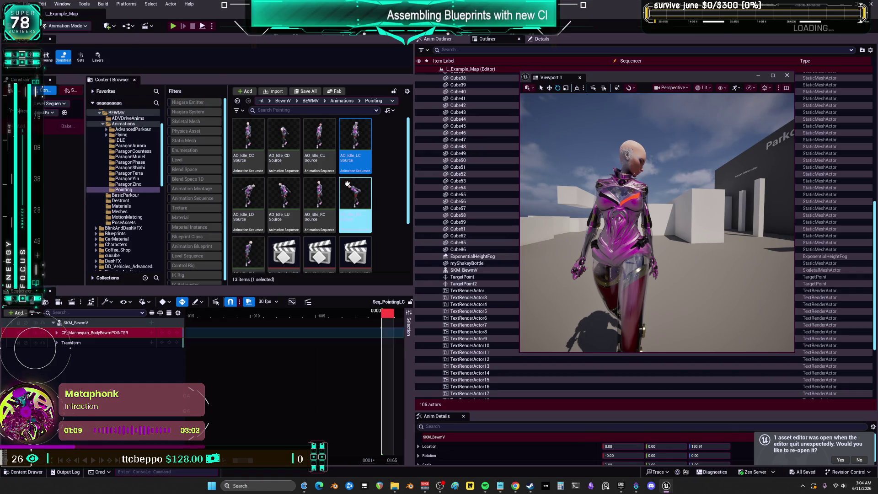
{"action": "key", "text": "Return"}
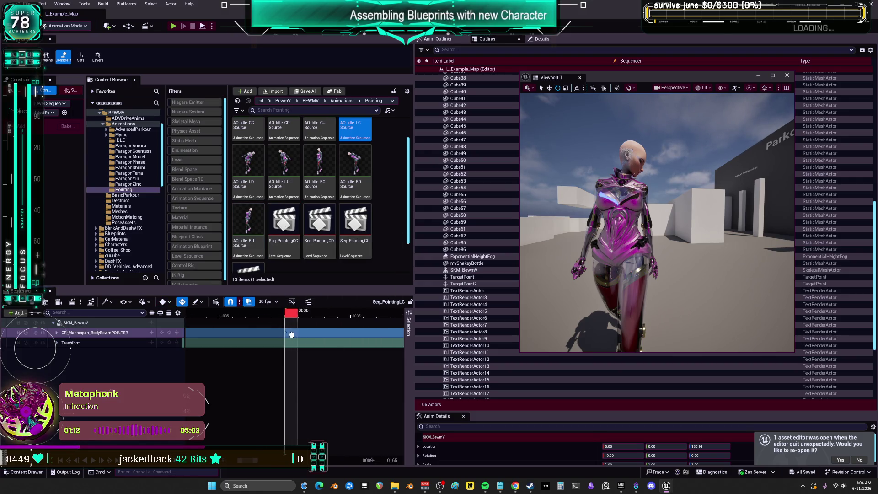
{"action": "left_click", "coordinate": [291, 224]}
- Open Seq_PointingCC and select its right thumb control
{"action": "double_click", "coordinate": [291, 224]}
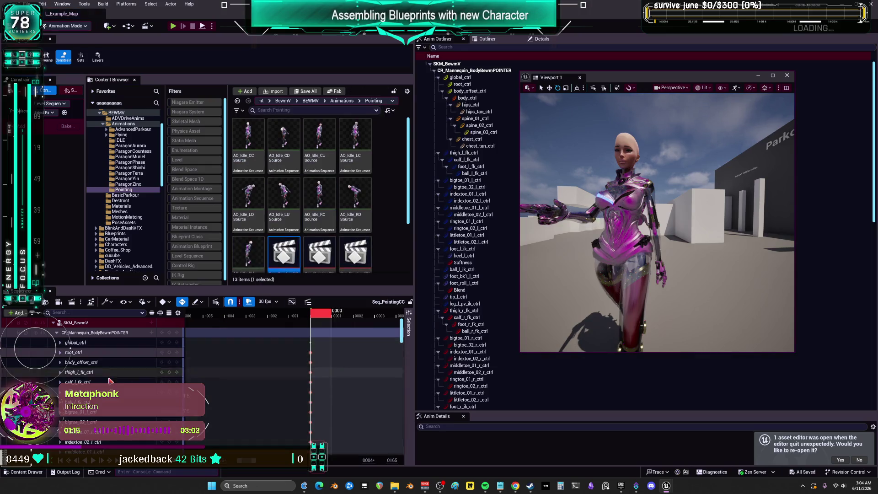
{"action": "scroll", "coordinate": [156, 346], "scroll_direction": "down", "scroll_amount": 10}
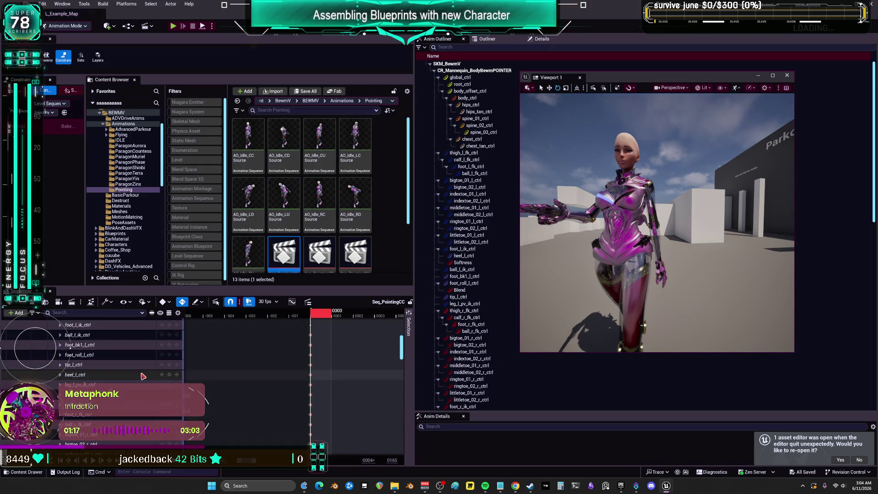
{"action": "scroll", "coordinate": [140, 377], "scroll_direction": "down", "scroll_amount": 2}
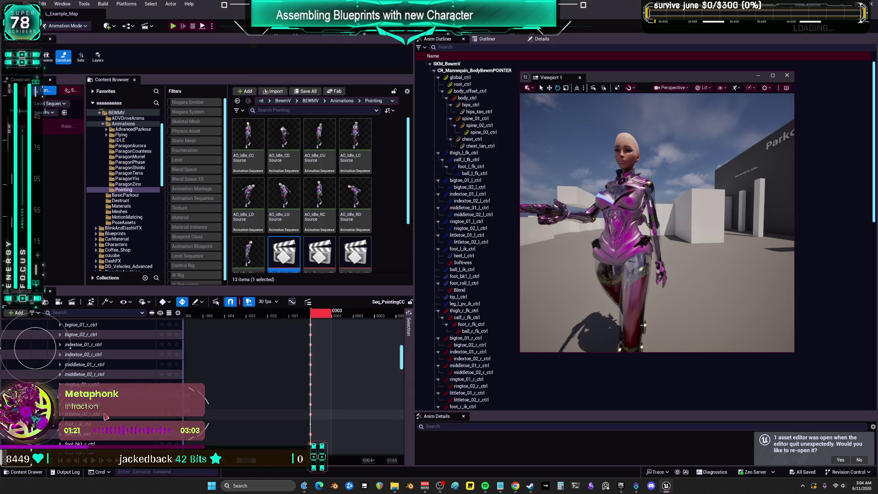
{"action": "scroll", "coordinate": [106, 416], "scroll_direction": "down", "scroll_amount": 10}
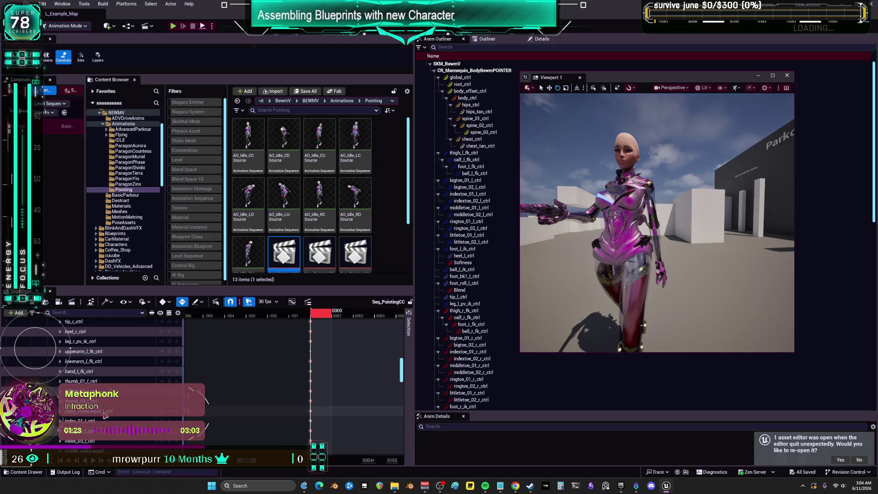
{"action": "scroll", "coordinate": [107, 412], "scroll_direction": "down", "scroll_amount": 6}
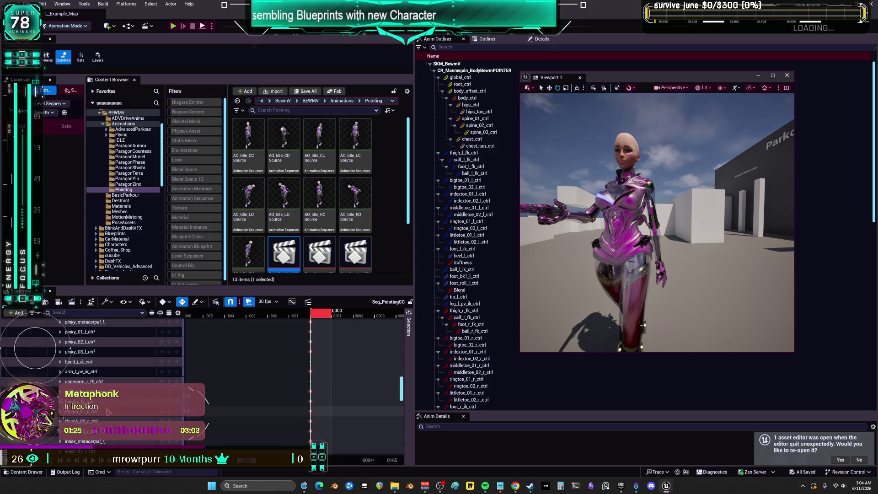
{"action": "left_click", "coordinate": [101, 411]}
{"action": "scroll", "coordinate": [110, 412], "scroll_direction": "down", "scroll_amount": 15}
{"action": "scroll", "coordinate": [118, 413], "scroll_direction": "down", "scroll_amount": 2}
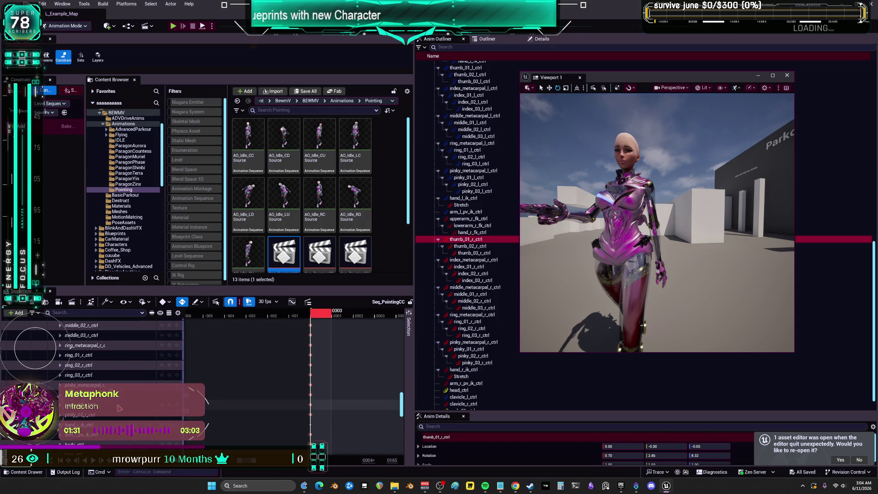
{"action": "scroll", "coordinate": [119, 408], "scroll_direction": "down", "scroll_amount": 2}
- Marquee the right-hand finger keys and copy them
{"action": "left_click", "coordinate": [329, 395], "text": "shift"}
{"action": "mouse_move", "coordinate": [329, 395]}
{"action": "left_mouse_down"}
{"action": "mouse_move", "coordinate": [304, 322]}
{"action": "mouse_move", "coordinate": [301, 388]}
{"action": "left_mouse_up"}
{"action": "right_click", "coordinate": [307, 388]}
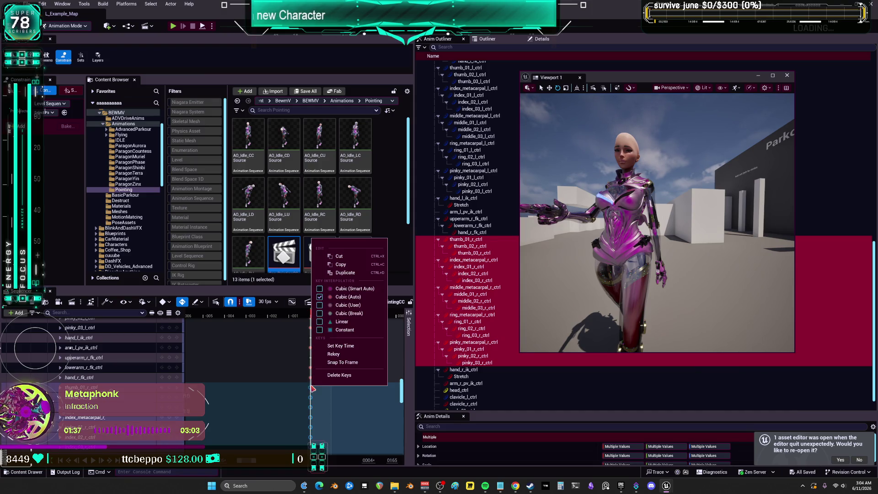
{"action": "left_click", "coordinate": [334, 263]}
- Select the right finger controls thumb_01_r_ctrl through pinky_03_r_ctrl
{"action": "scroll", "coordinate": [112, 388], "scroll_direction": "down", "scroll_amount": 10}
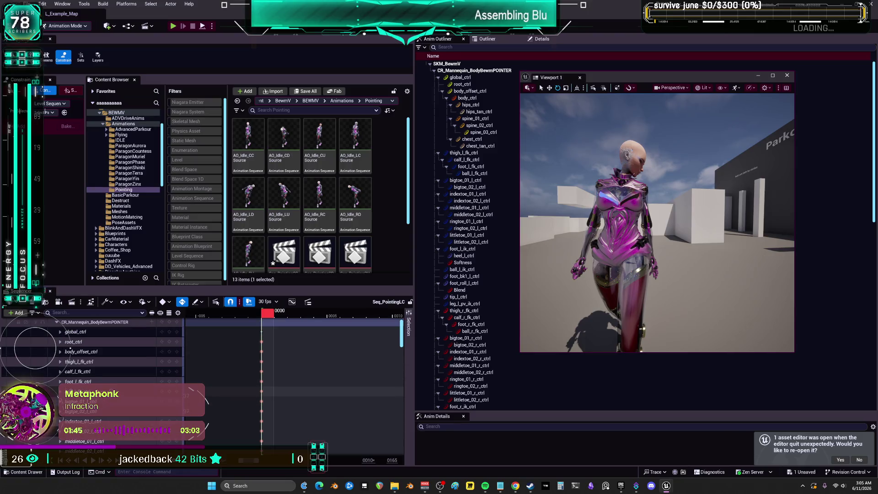
{"action": "scroll", "coordinate": [112, 388], "scroll_direction": "down", "scroll_amount": 10}
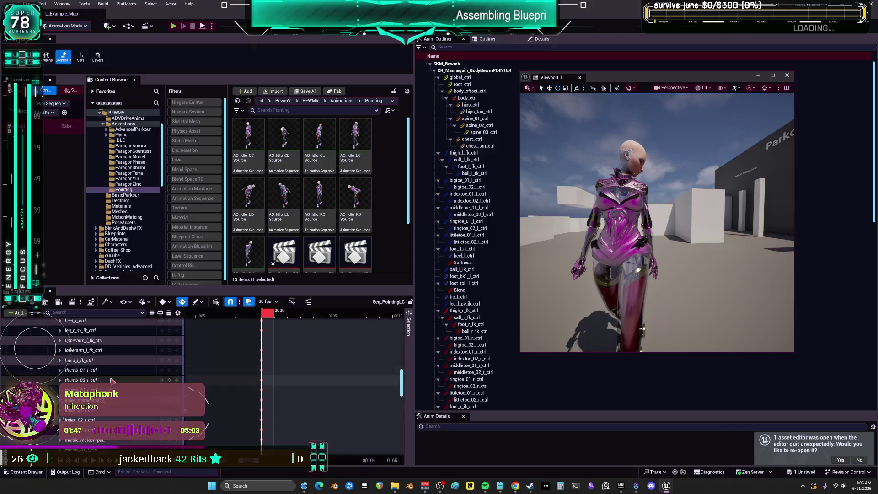
{"action": "scroll", "coordinate": [118, 388], "scroll_direction": "down", "scroll_amount": 3}
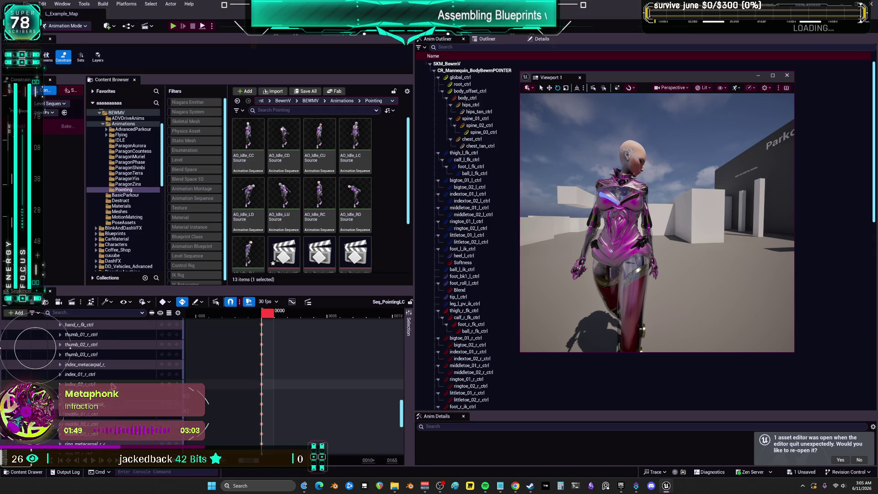
{"action": "scroll", "coordinate": [103, 384], "scroll_direction": "down", "scroll_amount": 2}
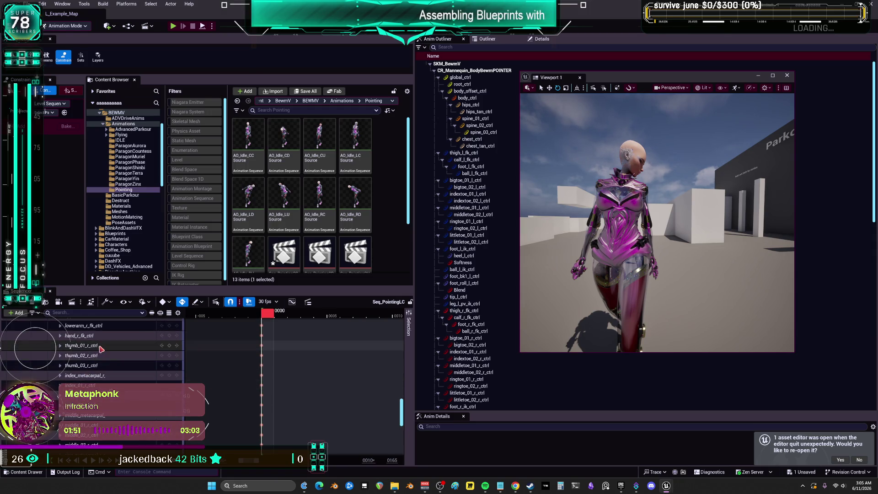
{"action": "left_click", "coordinate": [127, 376]}
{"action": "scroll", "coordinate": [124, 381], "scroll_direction": "down", "scroll_amount": 5}
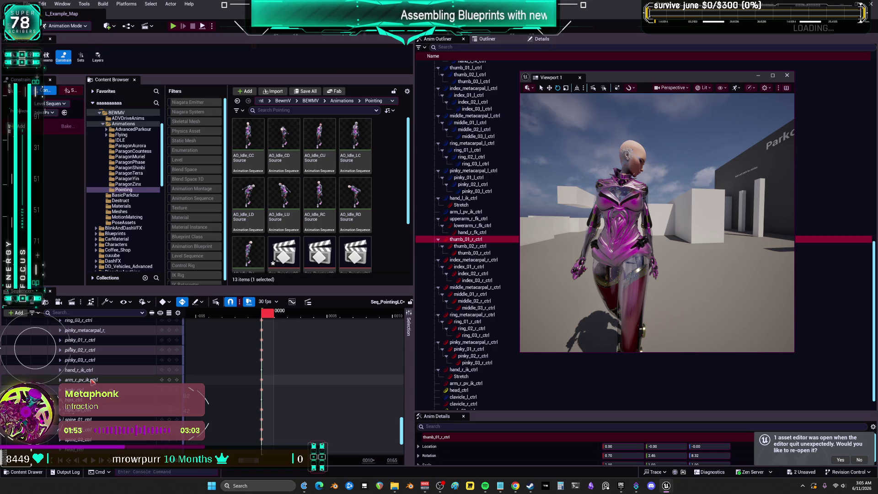
{"action": "left_click", "coordinate": [87, 360], "text": "shift"}
{"action": "scroll", "coordinate": [261, 366], "scroll_direction": "up", "scroll_amount": 6}
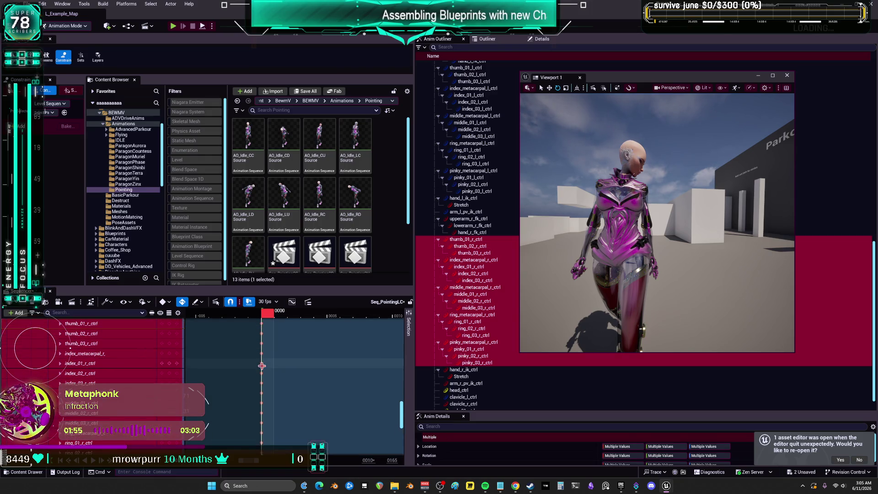
{"action": "scroll", "coordinate": [262, 366], "scroll_direction": "up", "scroll_amount": 2}
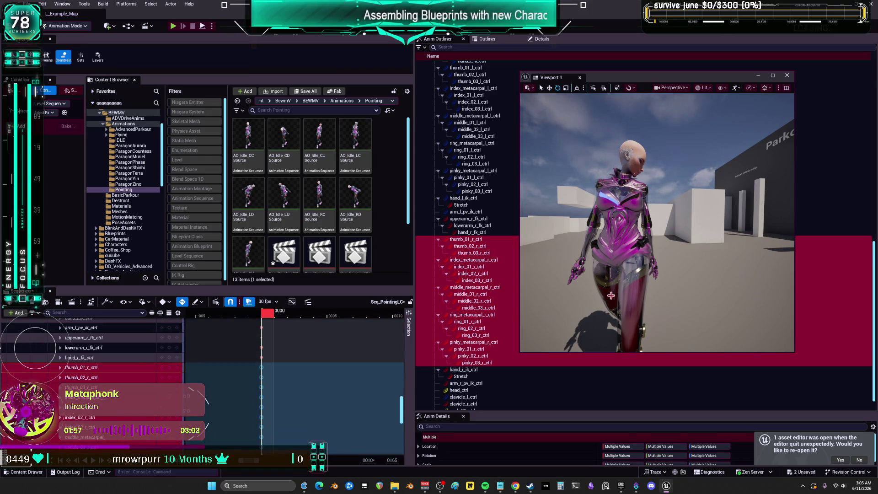
- Swing the view toward the character and maximize the viewport
{"action": "left_click_drag", "start_coordinate": [659, 219], "coordinate": [586, 210]}
{"action": "scroll", "coordinate": [131, 354], "scroll_direction": "up", "scroll_amount": 4}
{"action": "scroll", "coordinate": [132, 354], "scroll_direction": "up", "scroll_amount": 10}
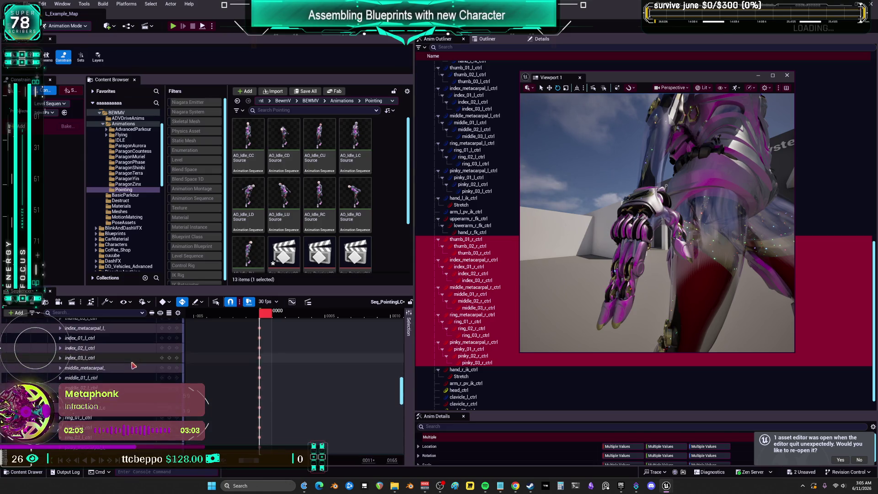
{"action": "scroll", "coordinate": [129, 359], "scroll_direction": "up", "scroll_amount": 4}
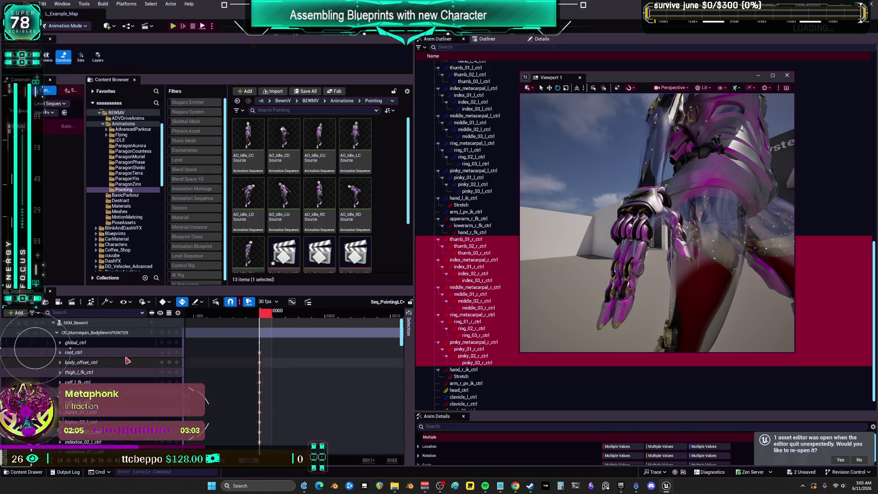
{"action": "scroll", "coordinate": [88, 356], "scroll_direction": "down", "scroll_amount": 3}
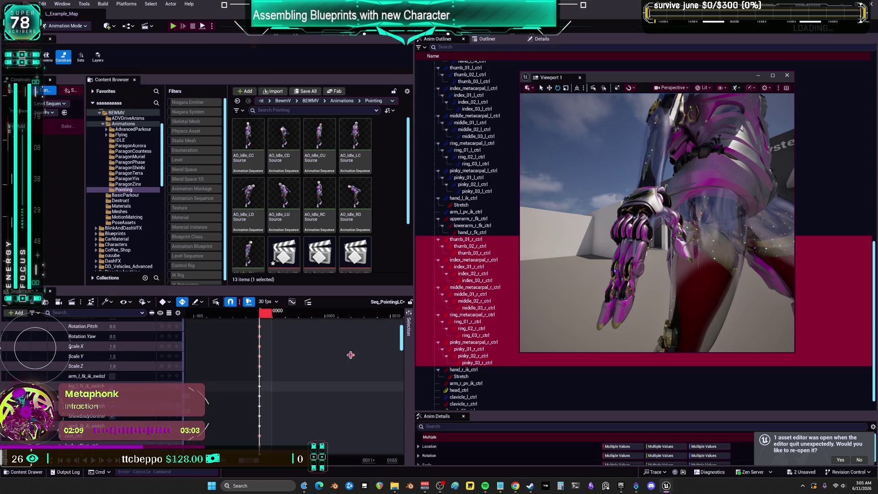
{"action": "left_click", "coordinate": [773, 75]}
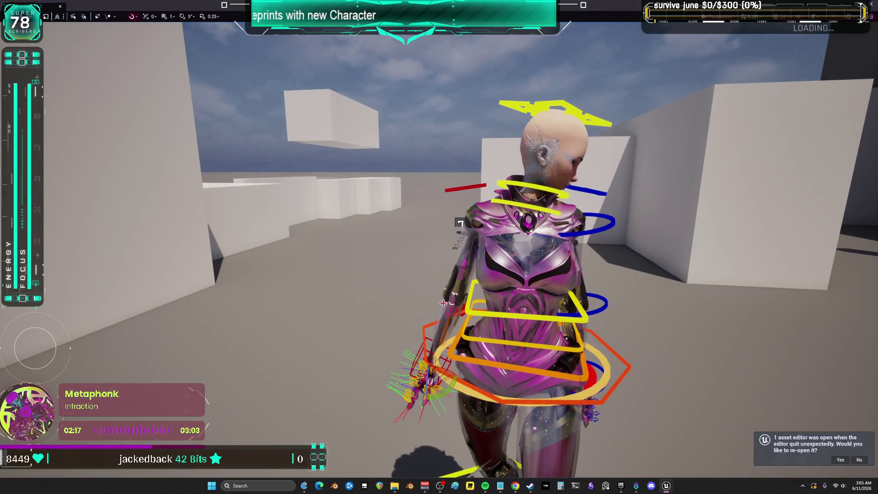
- Raise the hand IK control to shoulder height and reposition the red pole vector sphere
{"action": "left_click", "coordinate": [436, 351]}
{"action": "mouse_move", "coordinate": [434, 356]}
{"action": "left_mouse_down"}
{"action": "mouse_move", "coordinate": [464, 232]}
{"action": "mouse_move", "coordinate": [567, 235]}
{"action": "mouse_move", "coordinate": [630, 251]}
{"action": "mouse_move", "coordinate": [633, 240]}
{"action": "left_mouse_up"}
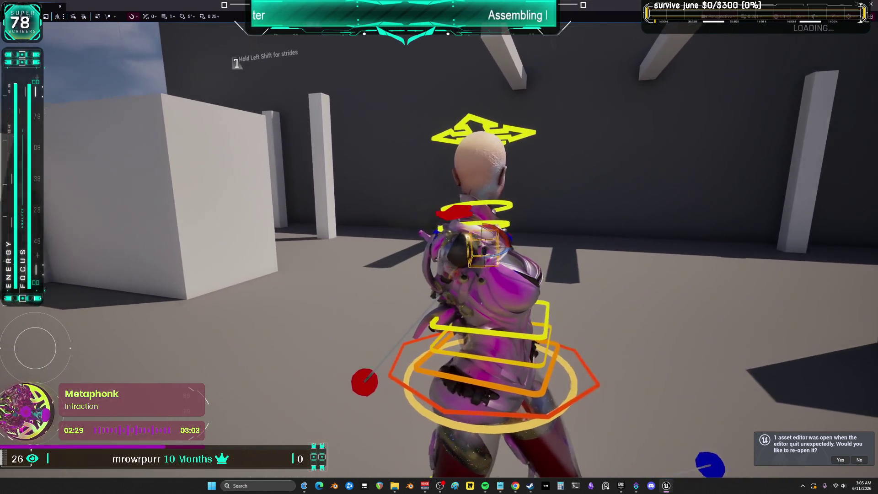
{"action": "left_click", "coordinate": [388, 379]}
{"action": "mouse_move", "coordinate": [407, 381]}
{"action": "left_mouse_down"}
{"action": "mouse_move", "coordinate": [531, 407]}
{"action": "mouse_move", "coordinate": [533, 308]}
{"action": "mouse_move", "coordinate": [513, 333]}
{"action": "mouse_move", "coordinate": [486, 330]}
{"action": "left_mouse_up"}
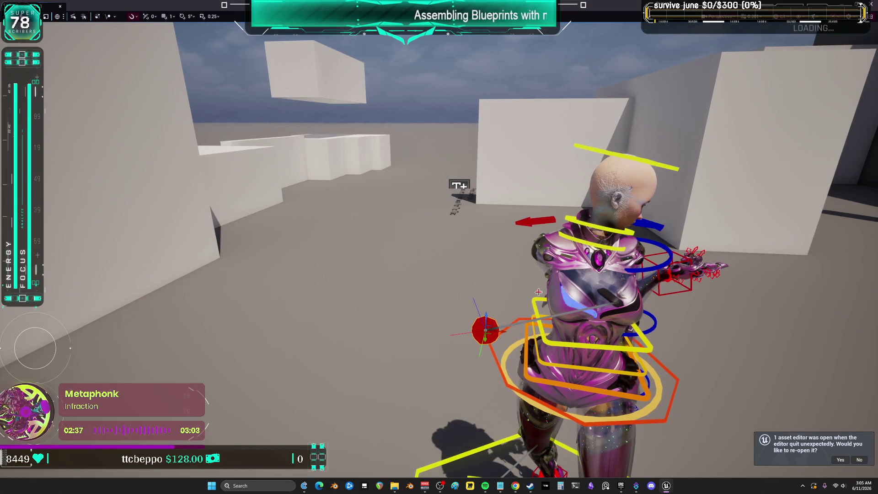
{"action": "left_click_drag", "start_coordinate": [587, 242], "coordinate": [607, 252]}
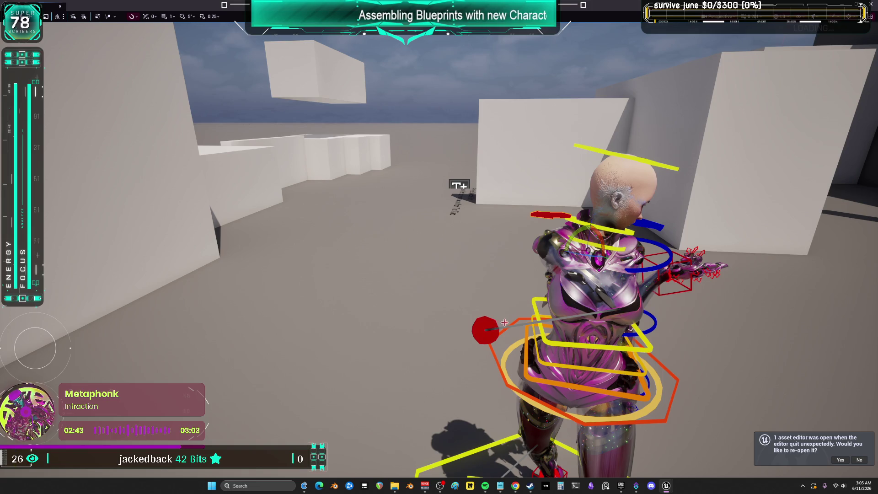
{"action": "left_click_drag", "start_coordinate": [488, 314], "coordinate": [493, 270]}
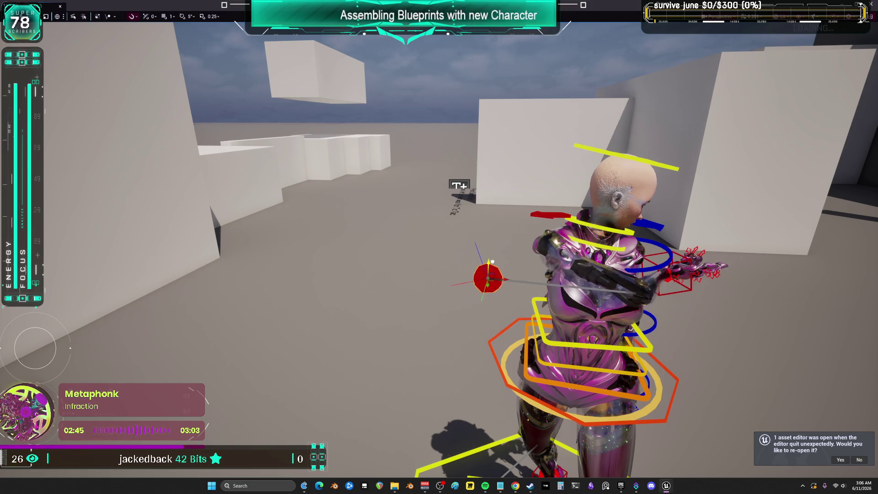
- Fine-tune the hand control's height and rotate the hand clockwise so it points outward
{"action": "left_click_drag", "start_coordinate": [542, 255], "coordinate": [441, 259]}
{"action": "left_click_drag", "start_coordinate": [567, 264], "coordinate": [579, 265]}
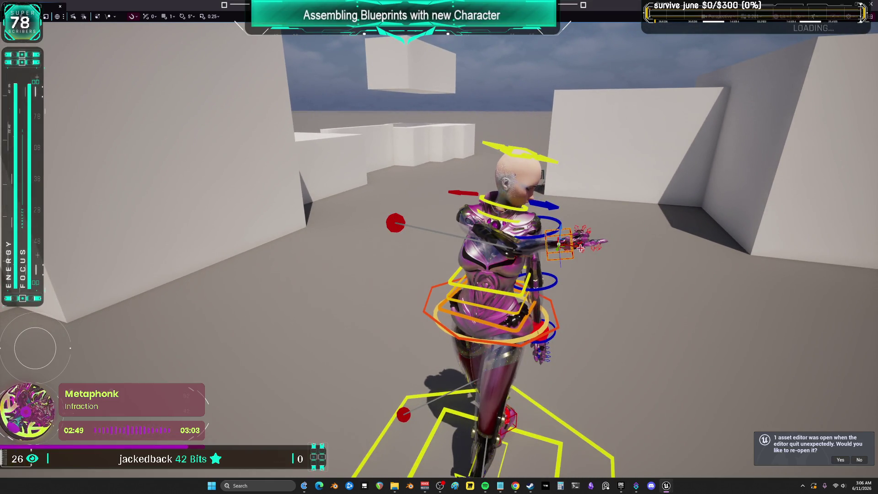
{"action": "mouse_move", "coordinate": [529, 244]}
{"action": "left_mouse_down"}
{"action": "mouse_move", "coordinate": [515, 274]}
{"action": "mouse_move", "coordinate": [503, 270]}
{"action": "left_mouse_up"}
{"action": "left_click_drag", "start_coordinate": [553, 315], "coordinate": [558, 240]}
{"action": "mouse_move", "coordinate": [532, 267]}
{"action": "left_mouse_down"}
{"action": "mouse_move", "coordinate": [521, 256]}
{"action": "mouse_move", "coordinate": [548, 256]}
{"action": "mouse_move", "coordinate": [550, 275]}
{"action": "left_mouse_up"}
{"action": "left_click_drag", "start_coordinate": [455, 306], "coordinate": [361, 278]}
{"action": "left_click_drag", "start_coordinate": [572, 362], "coordinate": [581, 367]}
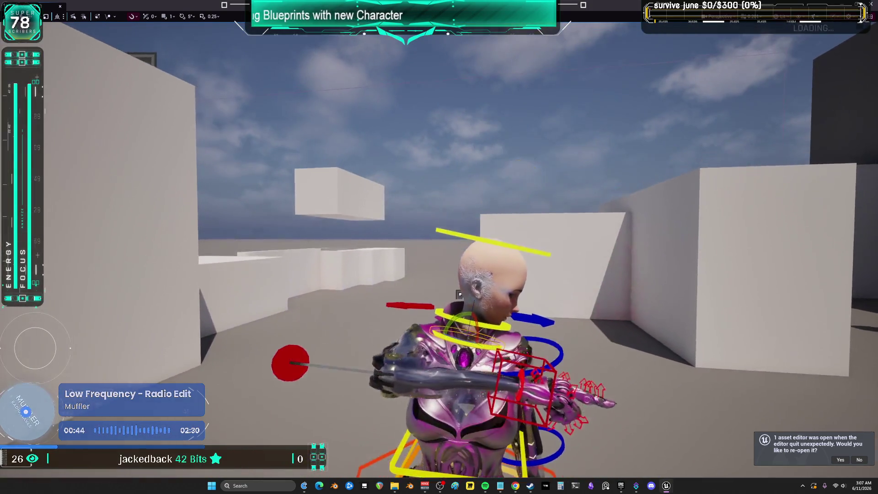
- Rotate the neck control slightly and tilt the head control
{"action": "key", "text": "f"}
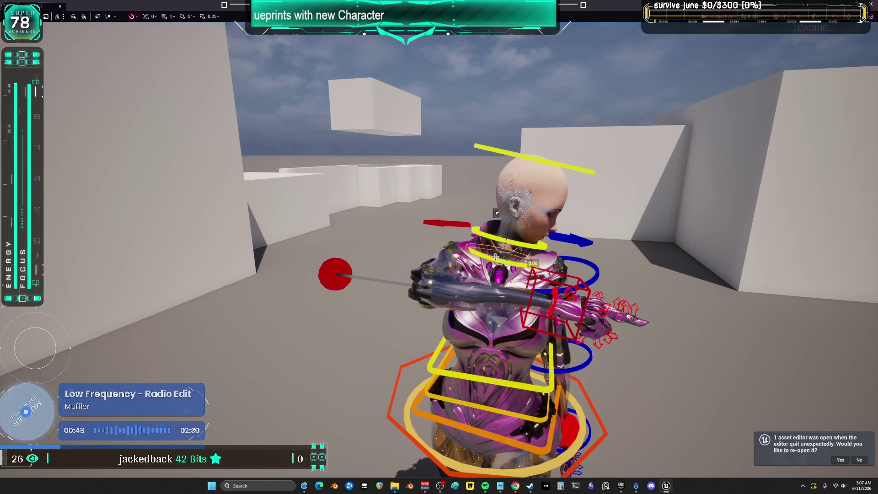
{"action": "left_click", "coordinate": [519, 244]}
{"action": "left_click_drag", "start_coordinate": [508, 240], "coordinate": [512, 231]}
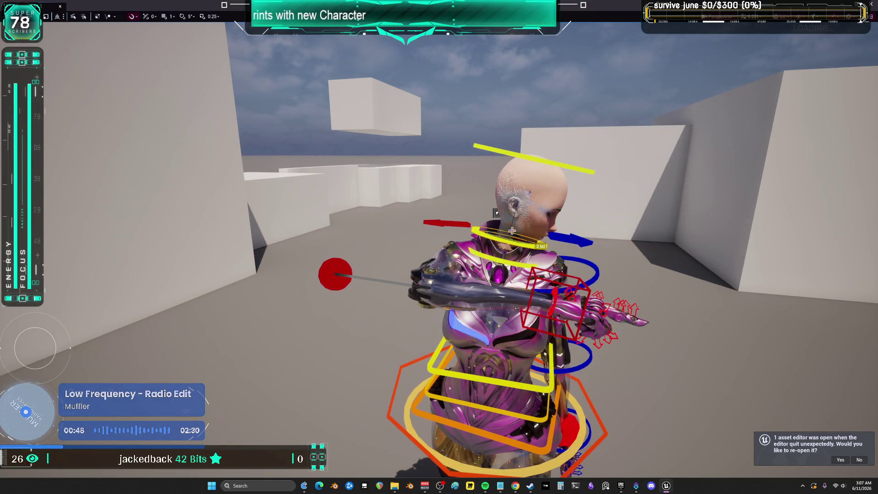
{"action": "left_click", "coordinate": [558, 163]}
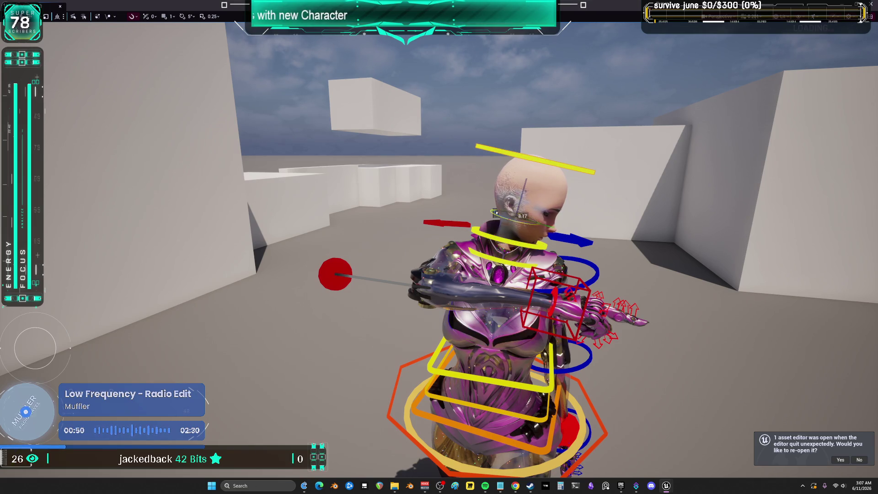
{"action": "mouse_move", "coordinate": [527, 198]}
{"action": "left_mouse_down"}
{"action": "mouse_move", "coordinate": [522, 192]}
{"action": "mouse_move", "coordinate": [568, 228]}
{"action": "left_mouse_up"}
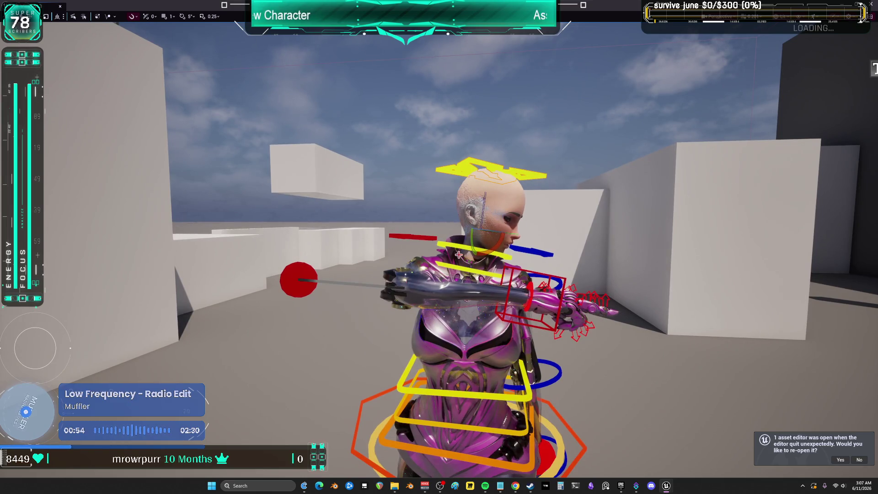
{"action": "mouse_move", "coordinate": [568, 227]}
{"action": "left_mouse_down"}
{"action": "mouse_move", "coordinate": [512, 187]}
{"action": "mouse_move", "coordinate": [457, 196]}
{"action": "mouse_move", "coordinate": [494, 202]}
{"action": "mouse_move", "coordinate": [546, 269]}
{"action": "mouse_move", "coordinate": [546, 241]}
{"action": "left_mouse_up"}
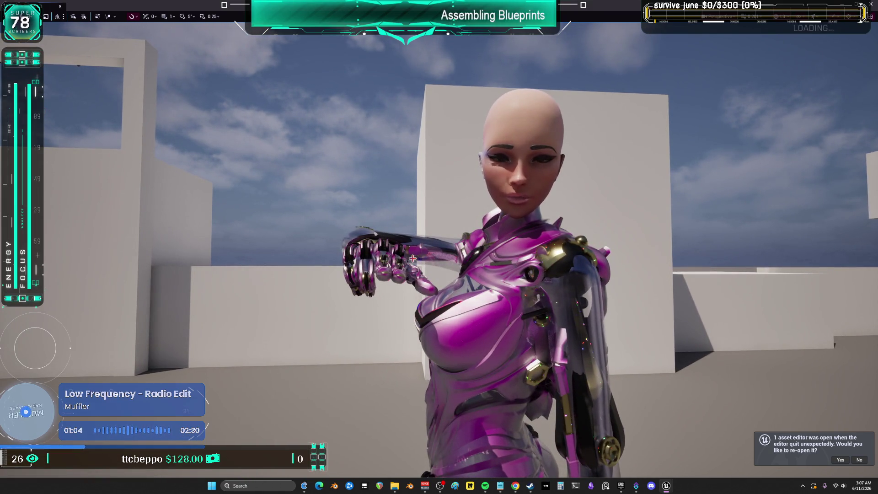
- Twist the pointing hand control further clockwise
{"action": "left_click", "coordinate": [399, 223]}
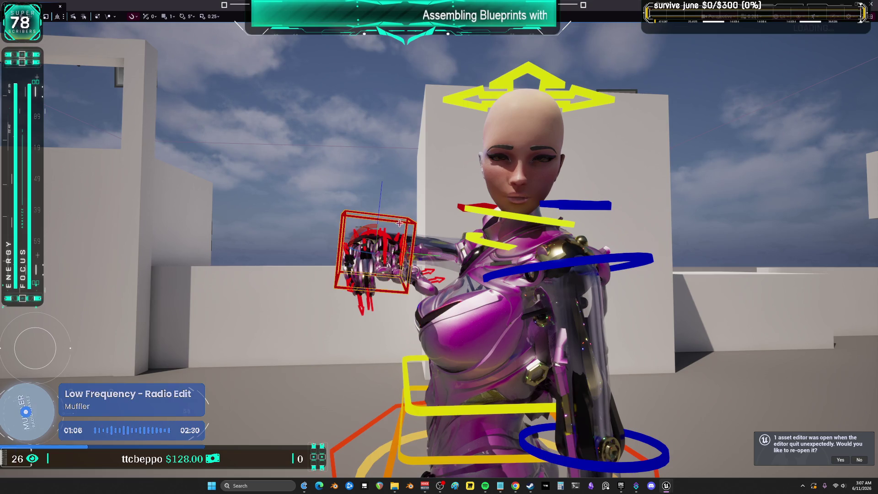
{"action": "left_click_drag", "start_coordinate": [366, 230], "coordinate": [383, 227]}
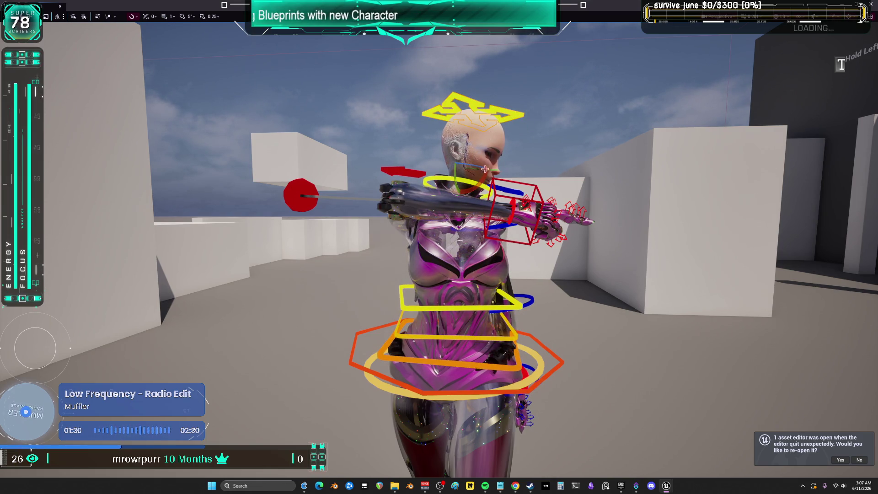
{"action": "mouse_move", "coordinate": [491, 171]}
{"action": "left_mouse_down"}
{"action": "mouse_move", "coordinate": [353, 179]}
{"action": "mouse_move", "coordinate": [355, 224]}
{"action": "mouse_move", "coordinate": [302, 225]}
{"action": "mouse_move", "coordinate": [336, 224]}
{"action": "left_mouse_up"}
- Narrow the viewport's Field of View to frame the torso, pointing arm and head
{"action": "scroll", "coordinate": [439, 247], "scroll_direction": "down", "scroll_amount": 5}
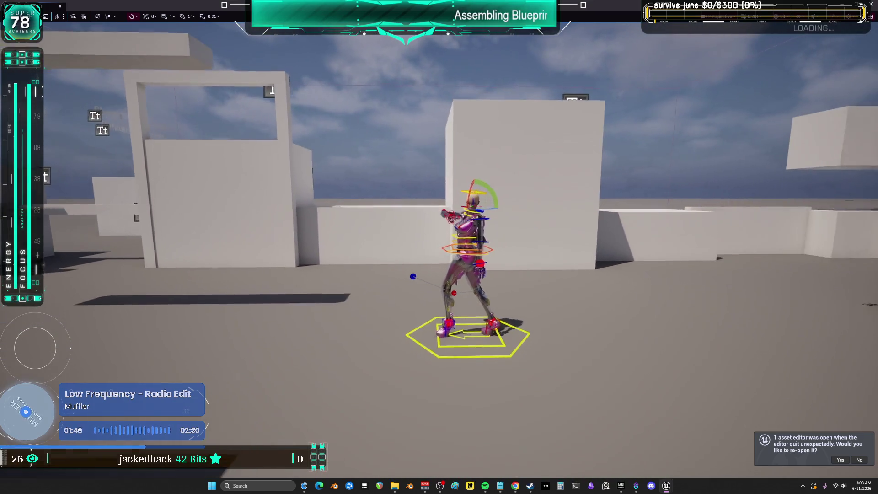
{"action": "scroll", "coordinate": [439, 247], "scroll_direction": "up", "scroll_amount": 2}
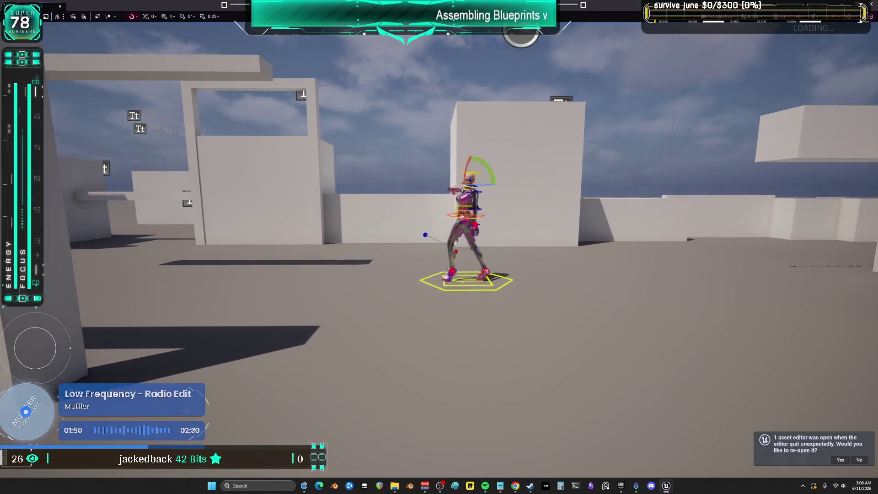
{"action": "left_click_drag", "start_coordinate": [337, 224], "coordinate": [320, 224]}
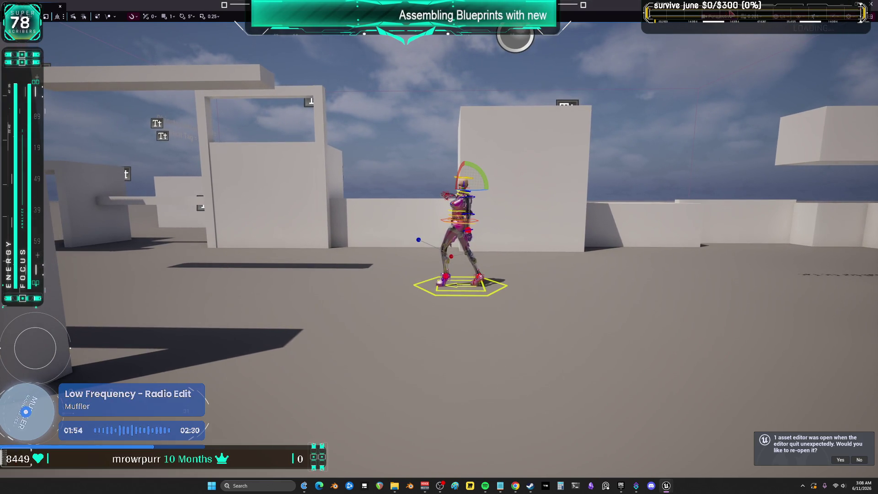
{"action": "left_click", "coordinate": [719, 16]}
{"action": "left_click_drag", "start_coordinate": [777, 141], "coordinate": [754, 142]}
{"action": "mouse_move", "coordinate": [617, 189]}
{"action": "left_mouse_down"}
{"action": "mouse_move", "coordinate": [613, 220]}
{"action": "mouse_move", "coordinate": [617, 189]}
{"action": "left_mouse_up"}
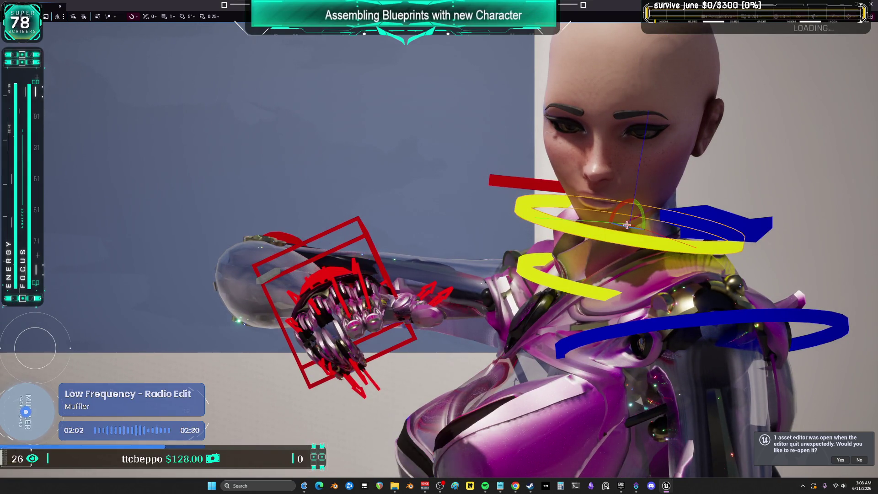
- Undo the last neck control move and turn the head control slightly
{"action": "left_click", "coordinate": [611, 220]}
{"action": "key", "text": "ctrl+z"}
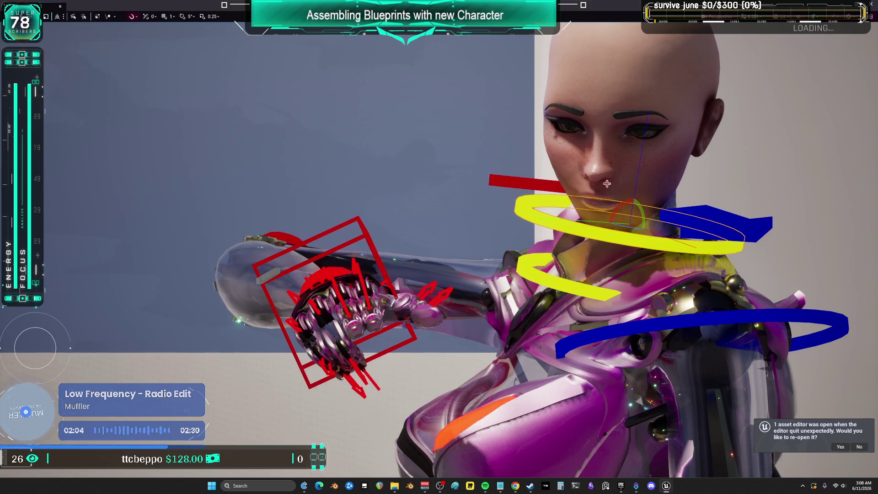
{"action": "scroll", "coordinate": [583, 184], "scroll_direction": "up", "scroll_amount": 5}
{"action": "left_click", "coordinate": [581, 351]}
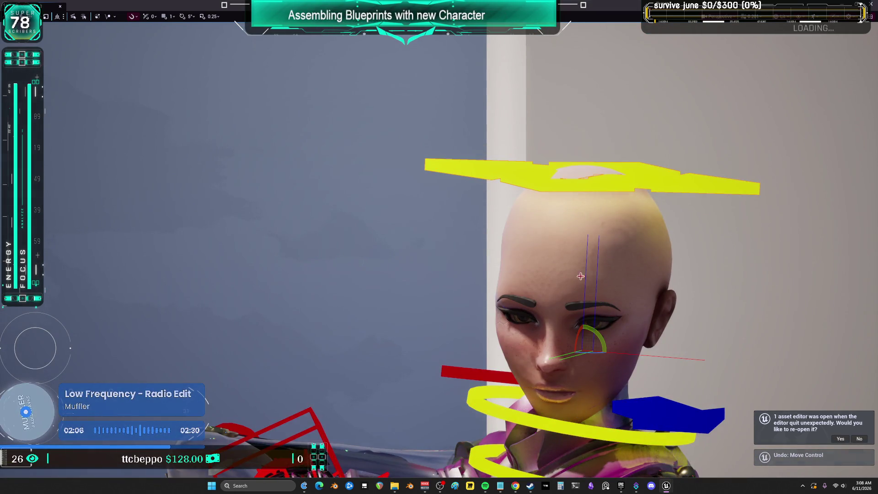
{"action": "left_click_drag", "start_coordinate": [581, 351], "coordinate": [606, 368]}
{"action": "left_click_drag", "start_coordinate": [584, 331], "coordinate": [594, 337]}
- Drag the hand control further out to the side
{"action": "key", "text": "f"}
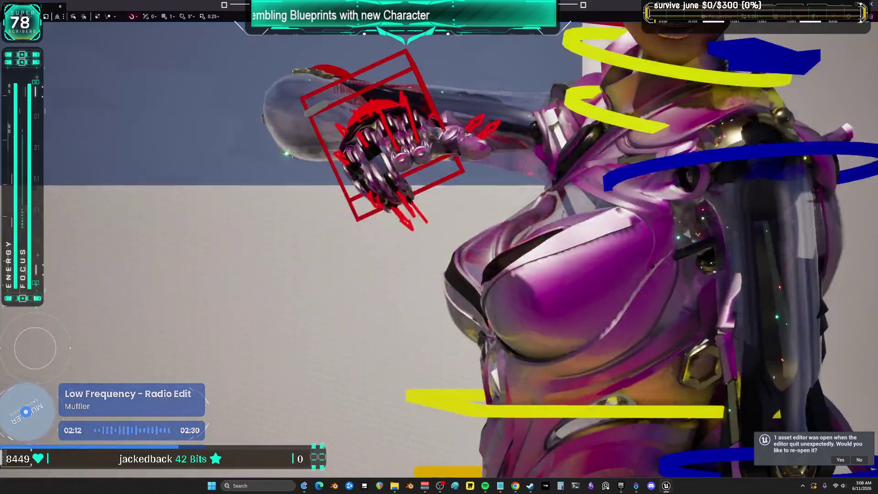
{"action": "scroll", "coordinate": [336, 253], "scroll_direction": "down", "scroll_amount": 3}
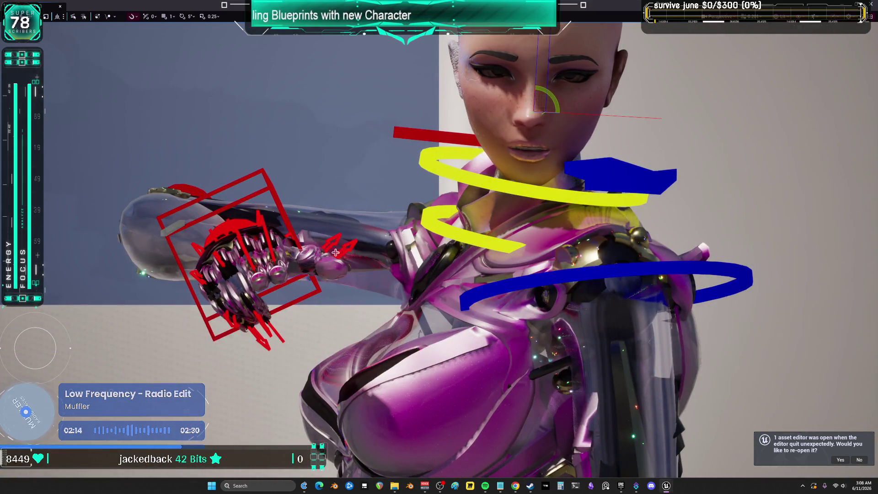
{"action": "left_click", "coordinate": [234, 253]}
{"action": "mouse_move", "coordinate": [233, 253]}
{"action": "left_mouse_down"}
{"action": "mouse_move", "coordinate": [80, 252]}
{"action": "mouse_move", "coordinate": [153, 266]}
{"action": "mouse_move", "coordinate": [215, 263]}
{"action": "mouse_move", "coordinate": [182, 246]}
{"action": "mouse_move", "coordinate": [187, 256]}
{"action": "left_mouse_up"}
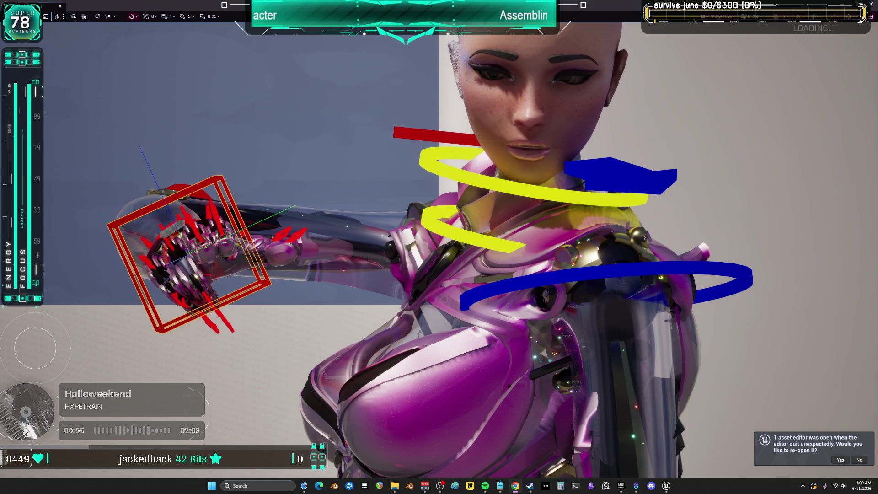
- Widen the Field of View to show the whole character, then exit fullscreen with F11
{"action": "left_click", "coordinate": [720, 17]}
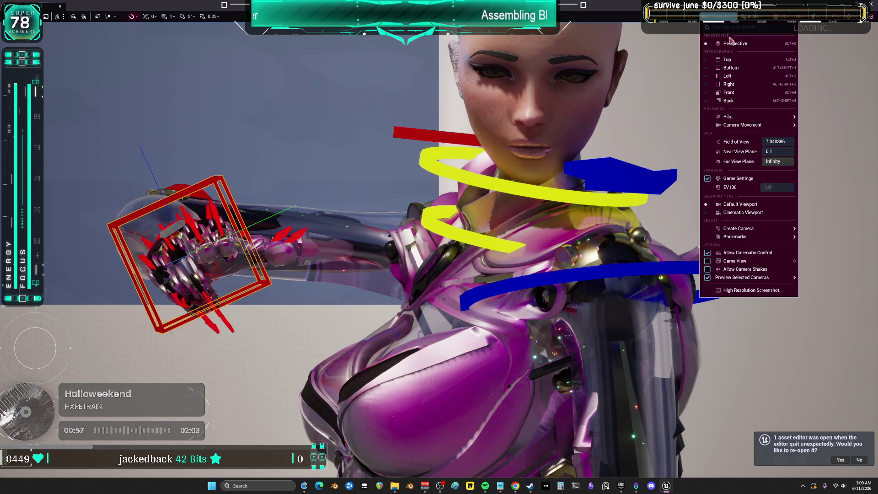
{"action": "mouse_move", "coordinate": [778, 141]}
{"action": "left_mouse_down"}
{"action": "mouse_move", "coordinate": [805, 142]}
{"action": "mouse_move", "coordinate": [787, 141]}
{"action": "left_mouse_up"}
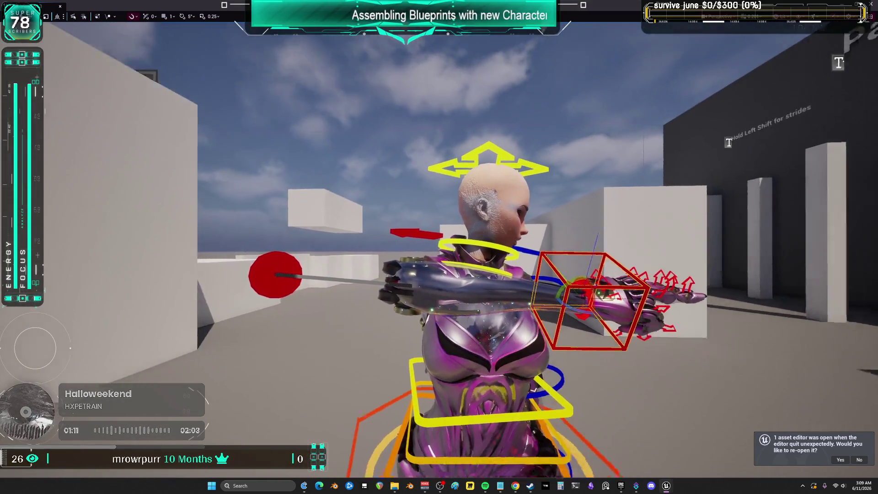
{"action": "key", "text": "F11"}
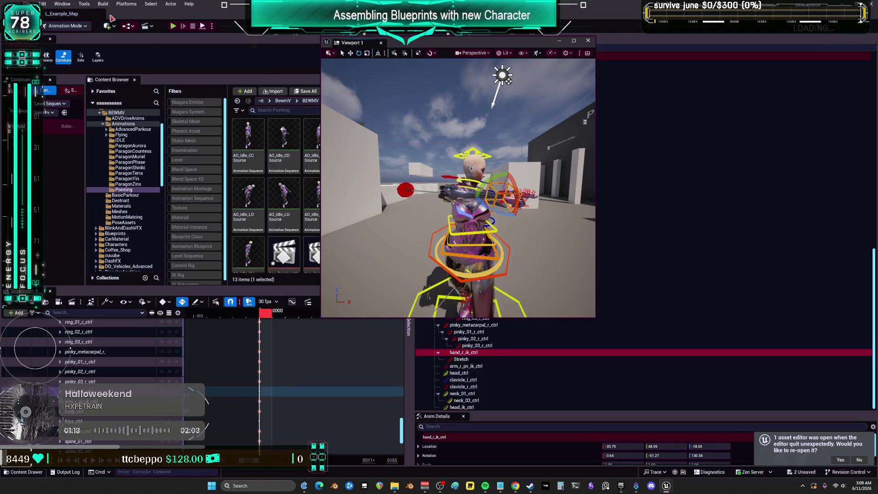
- Drag the floating Viewport 1 off the Content Browser and scroll to the pointing sequences
{"action": "left_click", "coordinate": [26, 3]}
{"action": "left_click", "coordinate": [185, 224]}
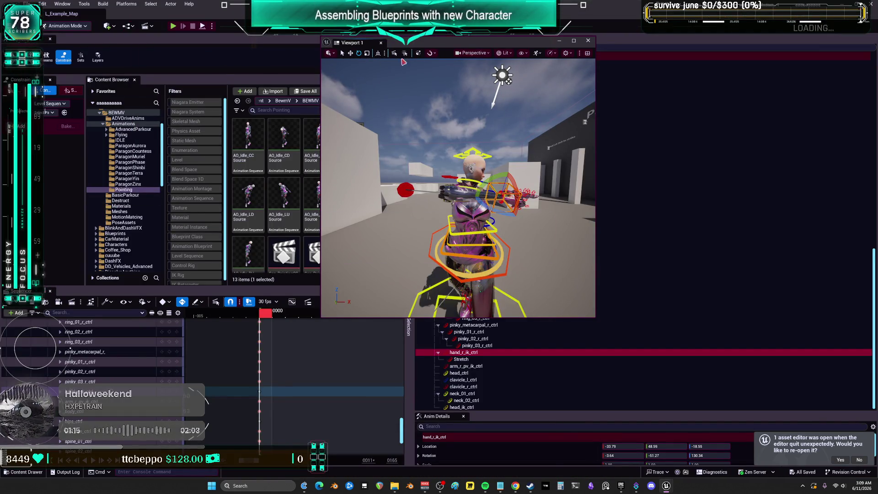
{"action": "left_click_drag", "start_coordinate": [448, 45], "coordinate": [568, 63]}
{"action": "scroll", "coordinate": [351, 244], "scroll_direction": "down", "scroll_amount": 3}
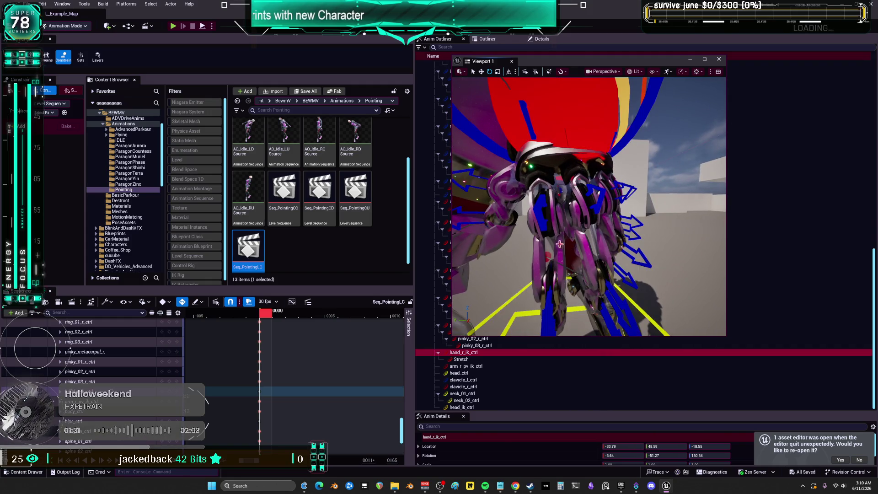
- Set the left index finger control's rotation roll to 0
{"action": "left_click", "coordinate": [542, 222]}
{"action": "left_click_drag", "start_coordinate": [566, 234], "coordinate": [557, 254]}
{"action": "scroll", "coordinate": [91, 357], "scroll_direction": "down", "scroll_amount": 3}
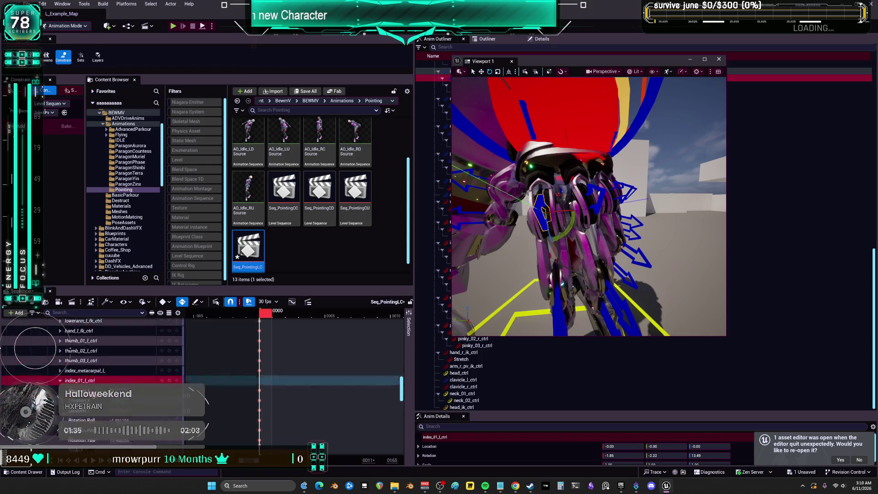
{"action": "left_click", "coordinate": [60, 336]}
{"action": "type", "text": "0"}
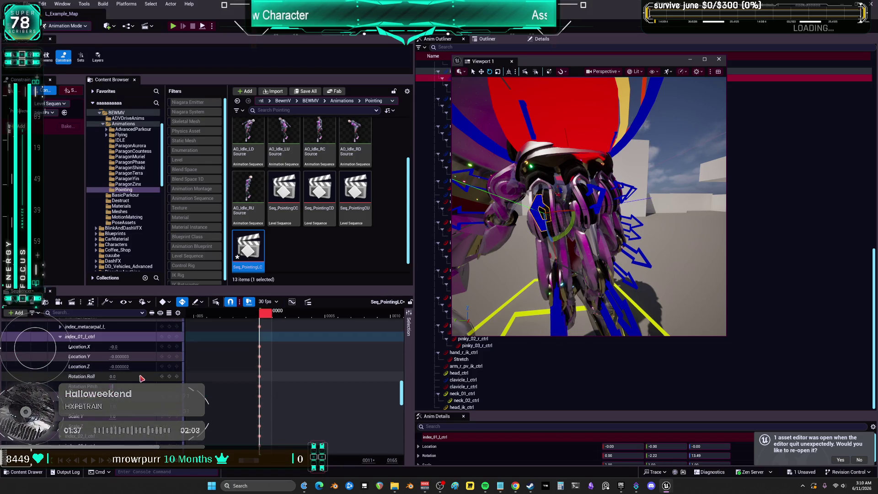
{"action": "key", "text": "Tab"}
- Zero the rotation values of the left middle and ring finger controls
{"action": "left_click", "coordinate": [598, 202]}
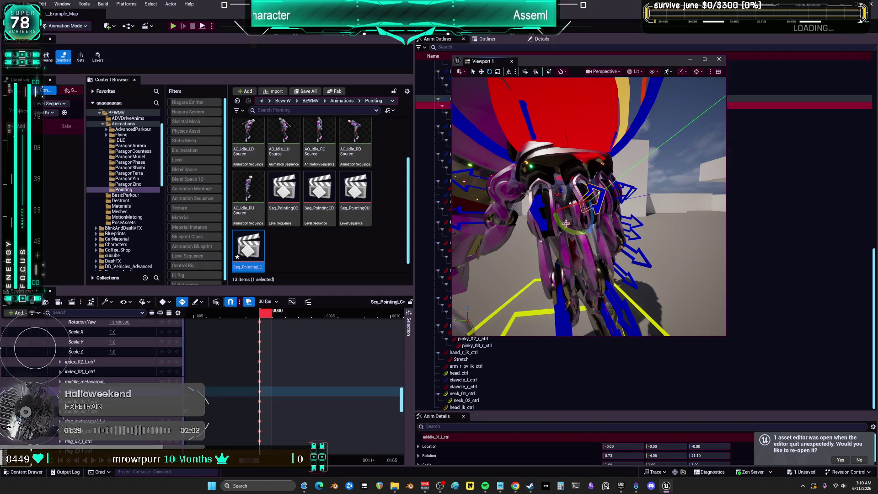
{"action": "scroll", "coordinate": [157, 424], "scroll_direction": "down", "scroll_amount": 2}
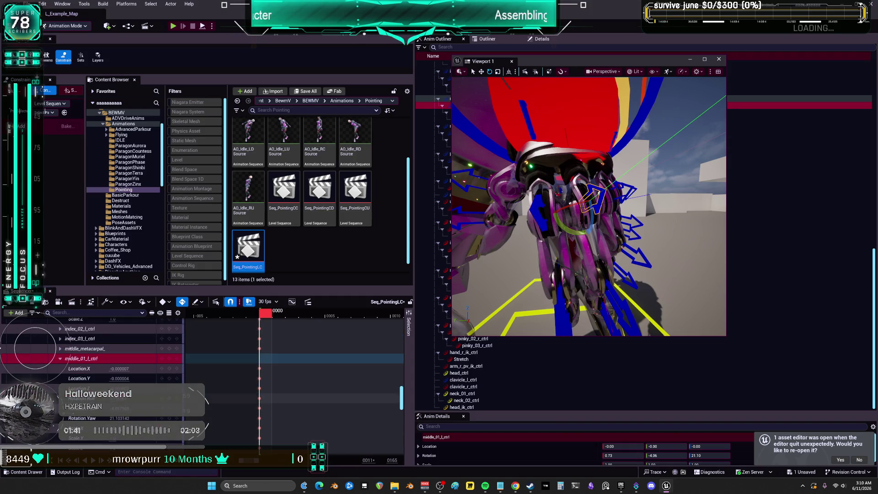
{"action": "type", "text": "0"}
{"action": "key", "text": "Tab"}
{"action": "type", "text": "0"}
{"action": "key", "text": "Tab"}
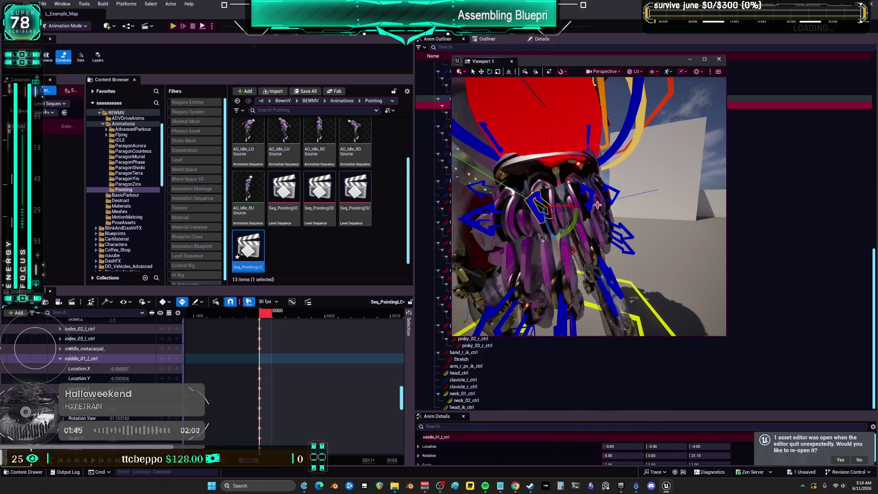
{"action": "left_click", "coordinate": [585, 200]}
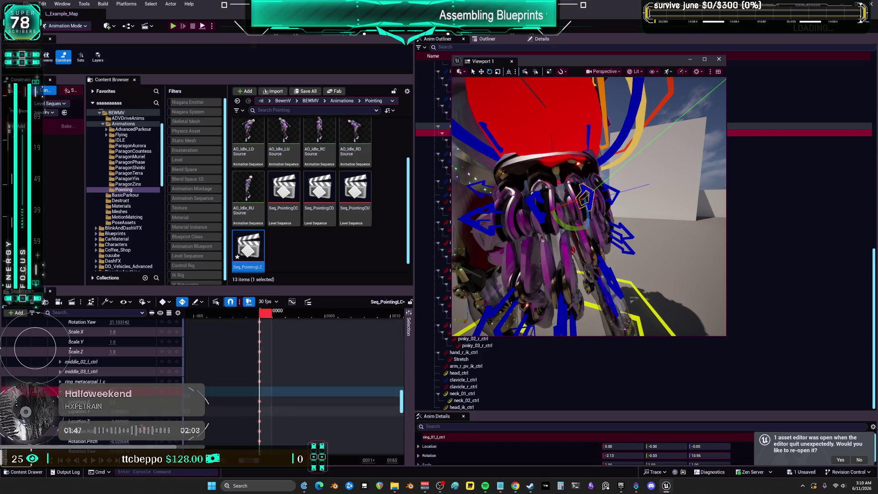
{"action": "type", "text": "0"}
{"action": "key", "text": "Tab"}
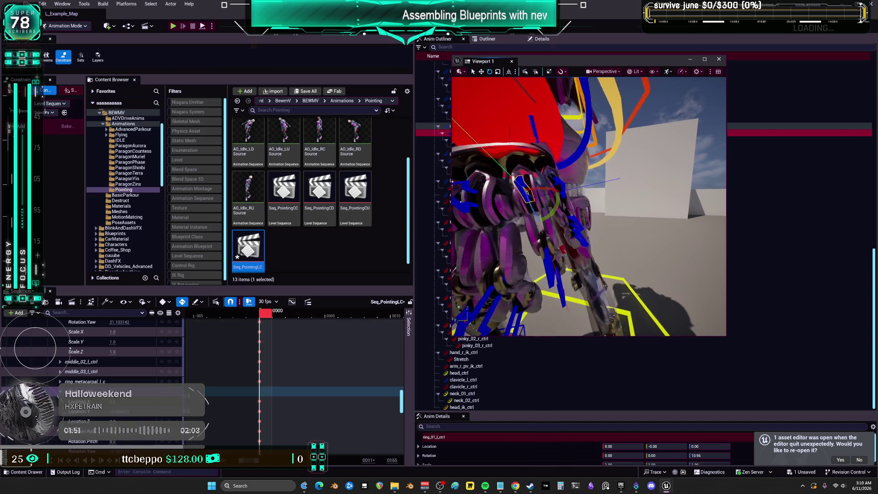
- Reset the left pinky control, then edit middle_02_l_ctrl's rotation pitch
{"action": "left_click", "coordinate": [552, 188]}
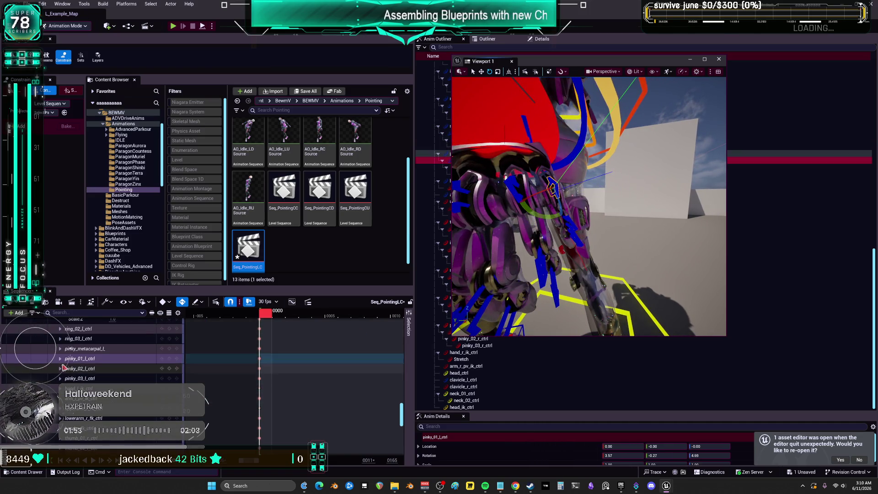
{"action": "left_click", "coordinate": [92, 398]}
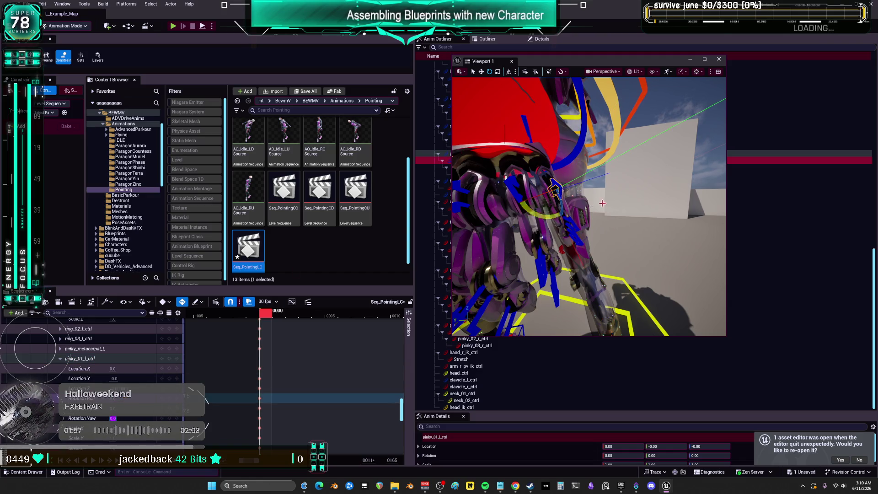
{"action": "key", "text": "ctrl+z"}
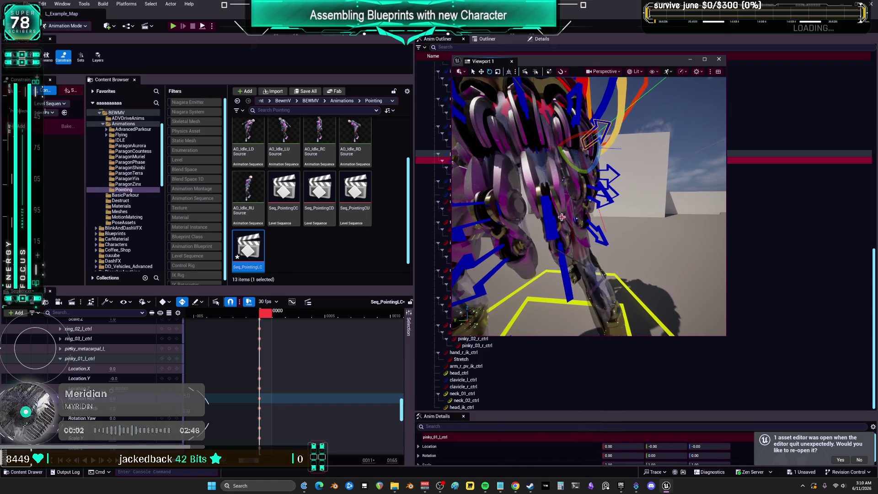
{"action": "left_click", "coordinate": [543, 220]}
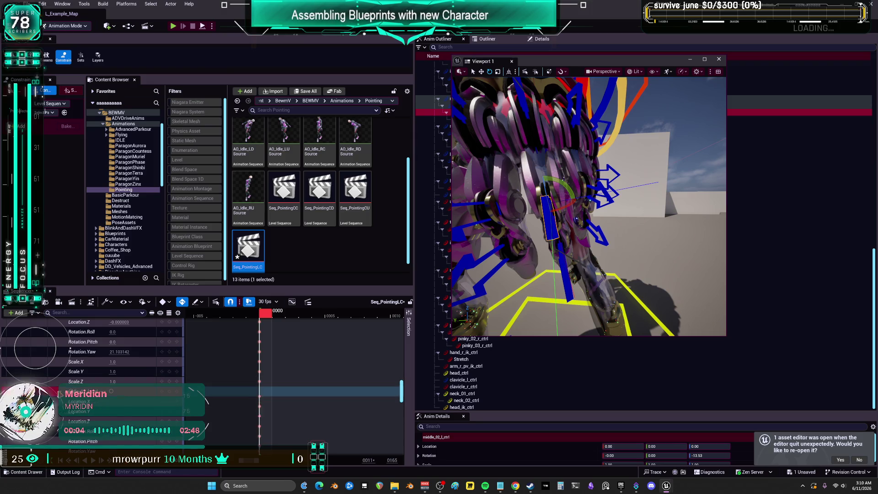
{"action": "scroll", "coordinate": [134, 395], "scroll_direction": "down", "scroll_amount": 3}
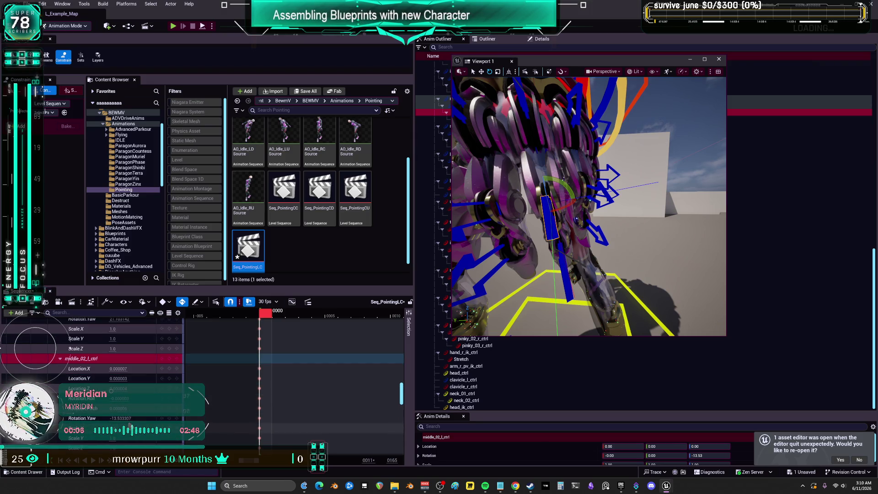
{"action": "left_click", "coordinate": [125, 408]}
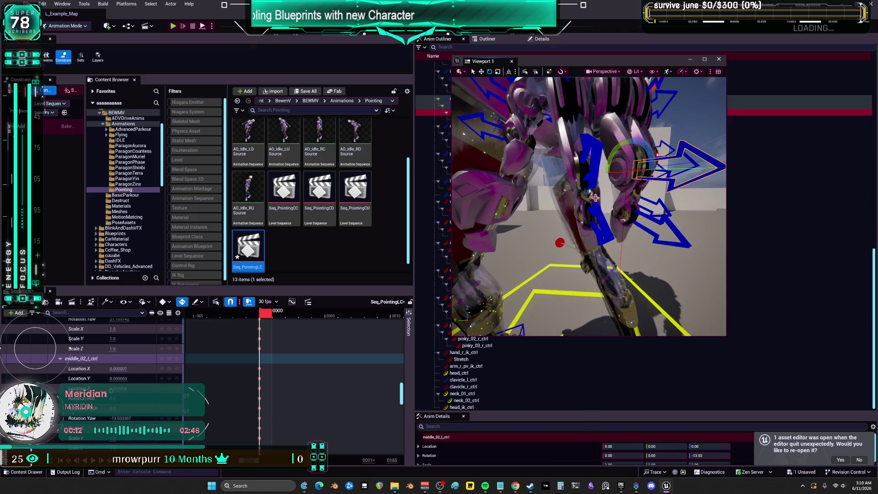
- Orbit around the character to inspect the reposed hand and body, then open the File menu
{"action": "left_click_drag", "start_coordinate": [631, 196], "coordinate": [608, 202]}
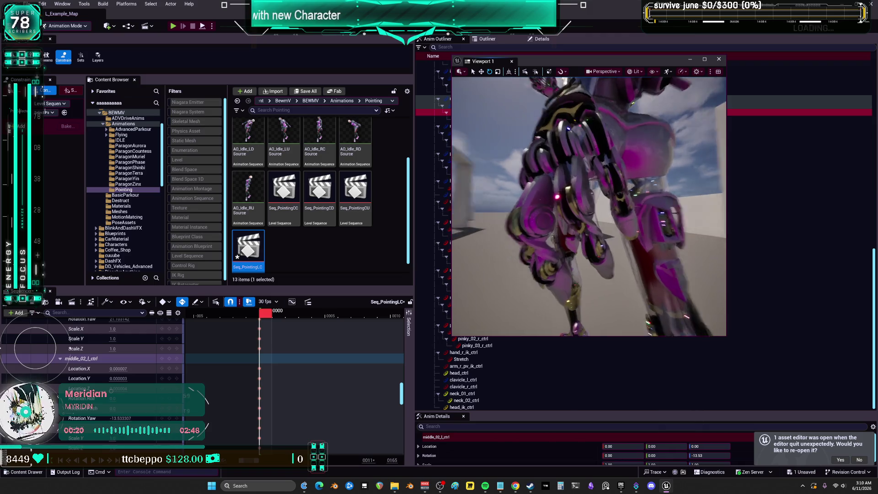
{"action": "left_click_drag", "start_coordinate": [608, 202], "coordinate": [608, 201]}
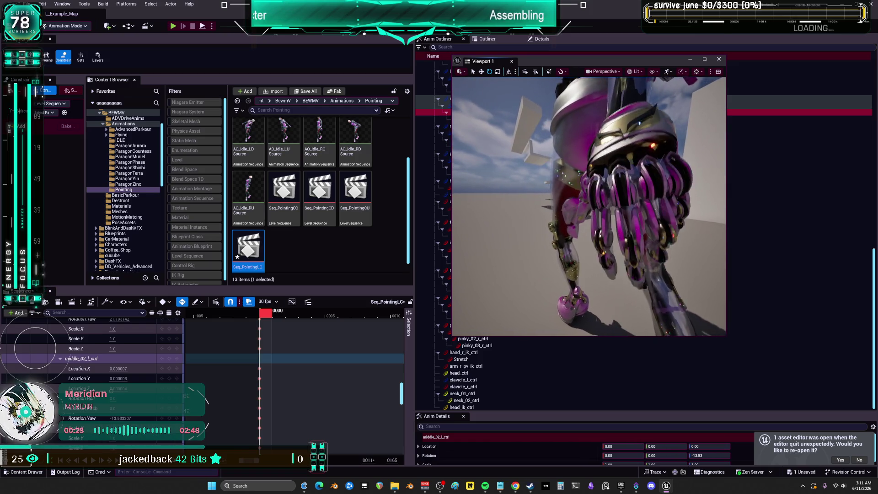
{"action": "left_click_drag", "start_coordinate": [608, 201], "coordinate": [608, 201]}
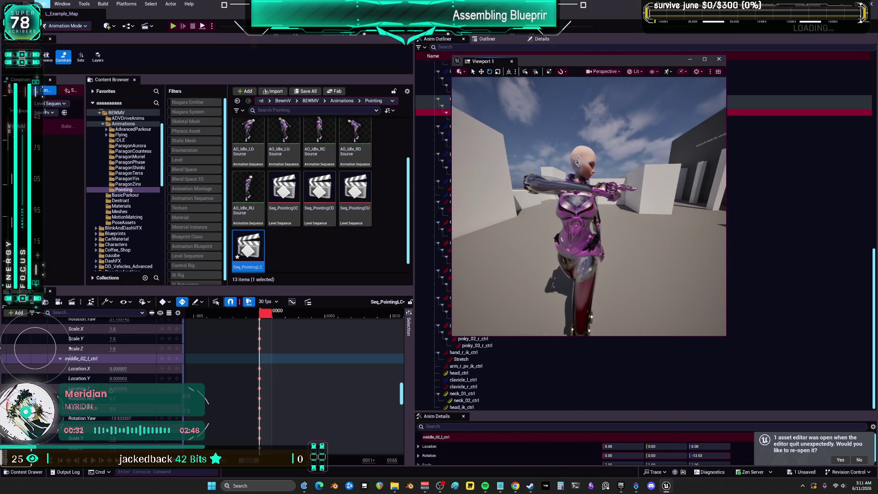
{"action": "left_click", "coordinate": [28, 4]}
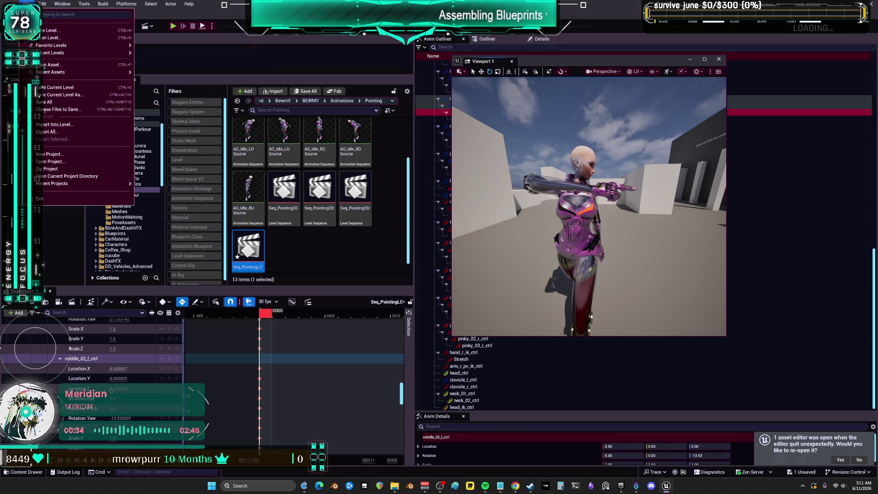
- Save all assets and delete the stray Seq_PointingLC1 duplicate
{"action": "left_click", "coordinate": [69, 100]}
{"action": "left_click", "coordinate": [307, 254]}
{"action": "scroll", "coordinate": [307, 254], "scroll_direction": "down", "scroll_amount": 1}
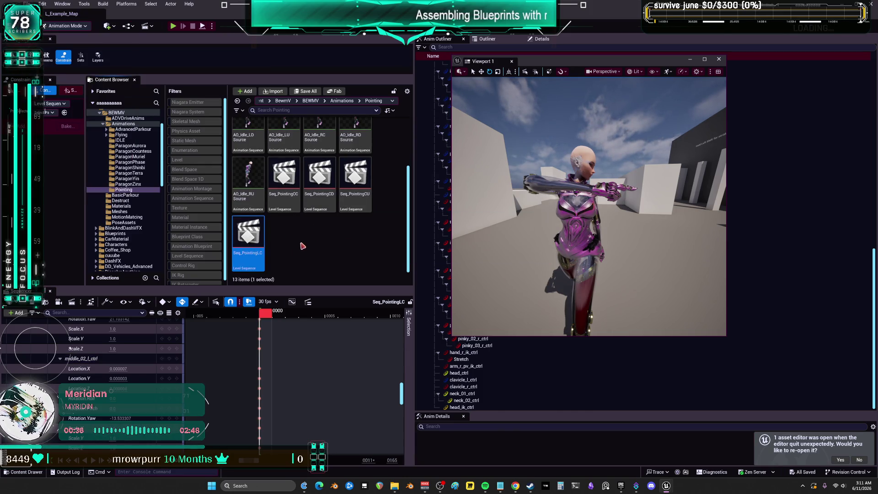
{"action": "key", "text": "ctrl+v"}
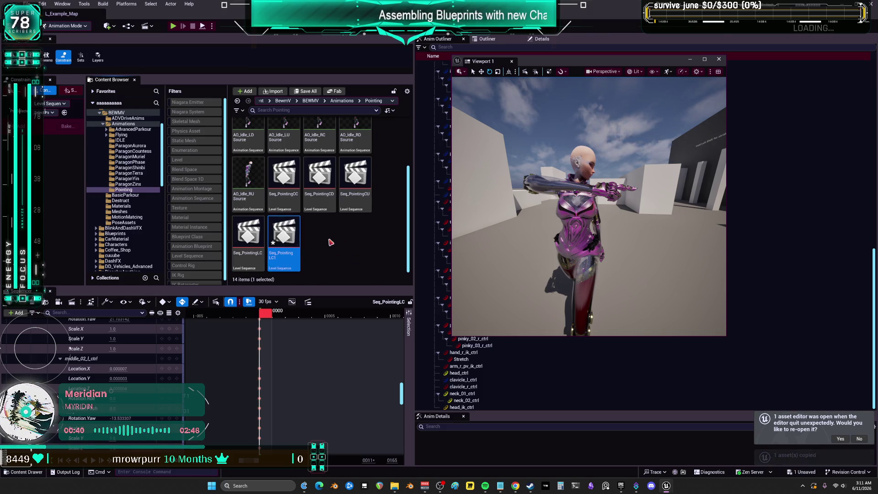
{"action": "key", "text": "Delete"}
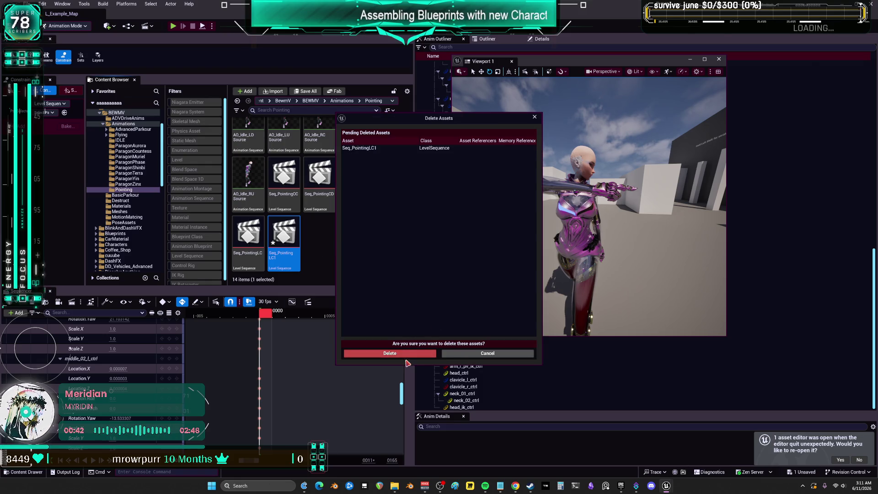
{"action": "left_click", "coordinate": [402, 354]}
- Create a new Level Sequence in the Pointing folder
{"action": "left_click", "coordinate": [240, 233]}
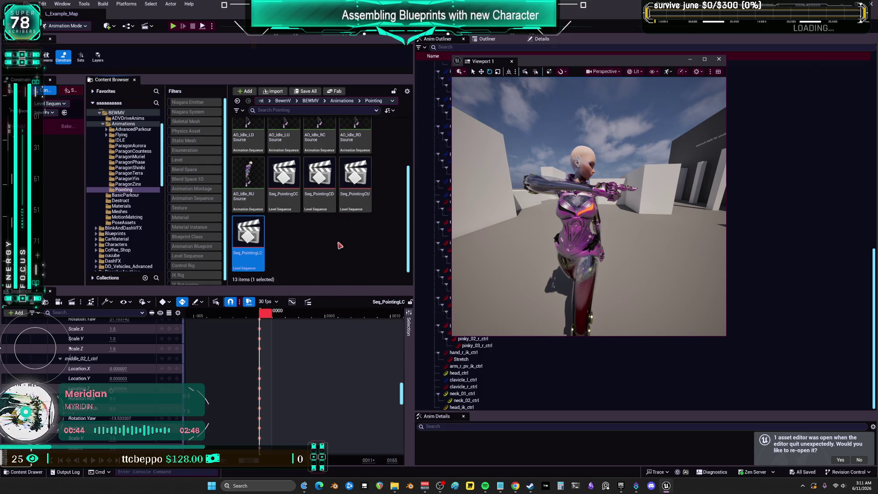
{"action": "right_click", "coordinate": [306, 233]}
{"action": "left_click", "coordinate": [347, 280]}
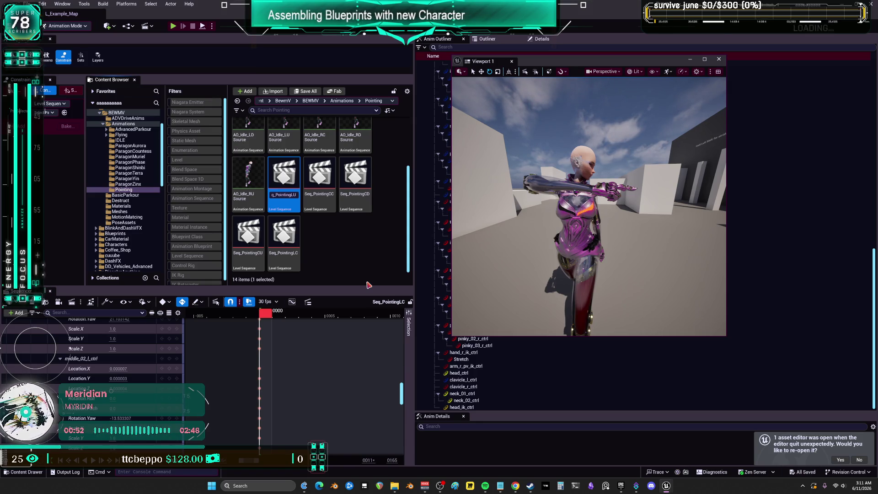
- Name the sequence Seq_PointingLU and add SKM_BewmV with the AO_Idle_LU animation
{"action": "key", "text": "Return"}
{"action": "scroll", "coordinate": [345, 234], "scroll_direction": "up", "scroll_amount": 2}
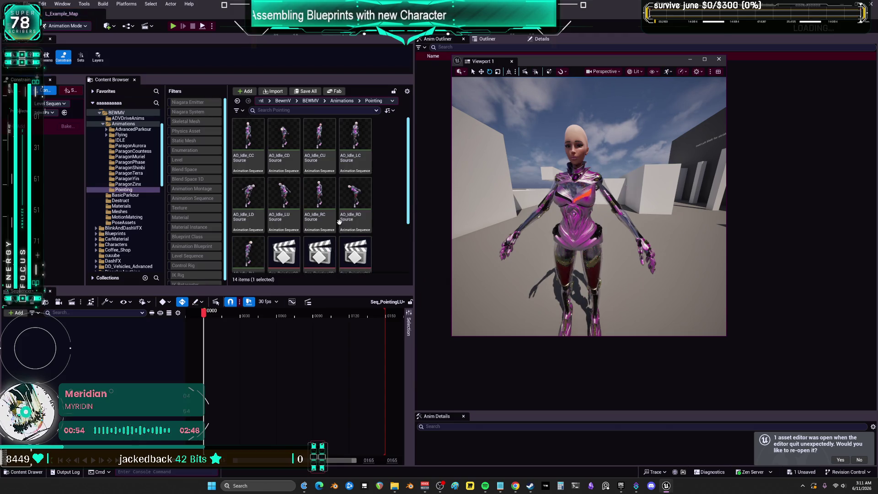
{"action": "left_click", "coordinate": [582, 188]}
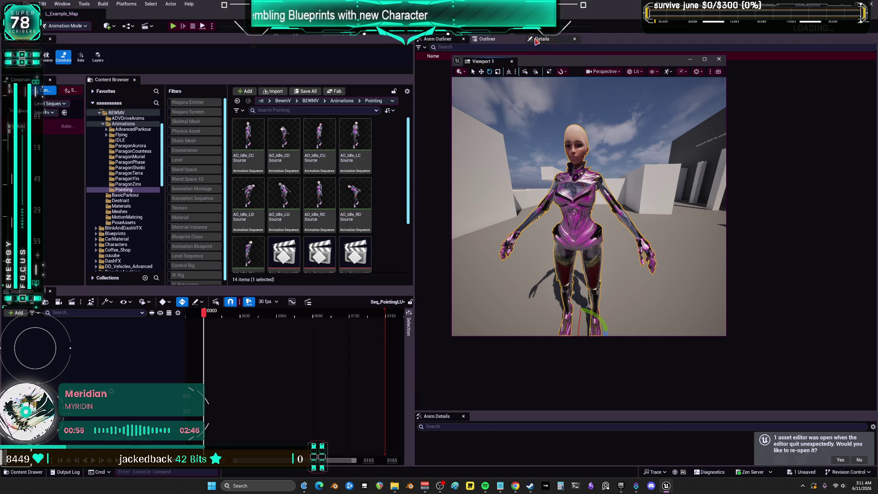
{"action": "left_click", "coordinate": [487, 39]}
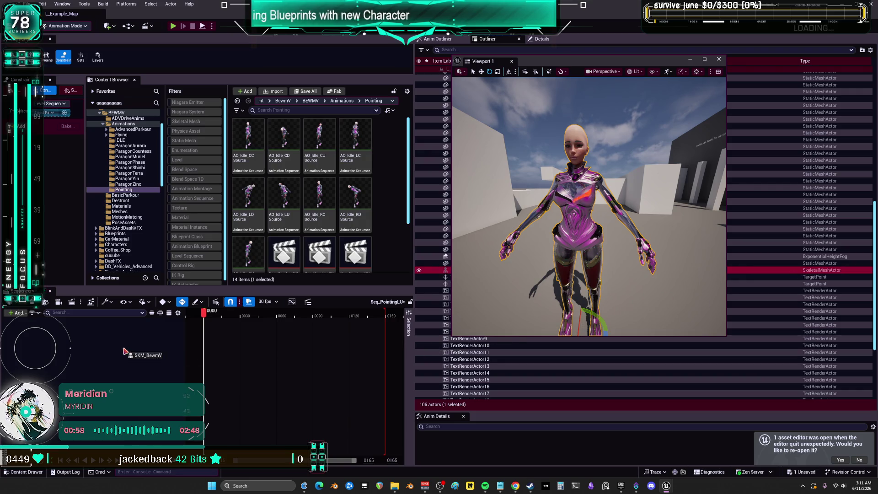
{"action": "left_click_drag", "start_coordinate": [124, 350], "coordinate": [124, 350]}
{"action": "right_click", "coordinate": [72, 337]}
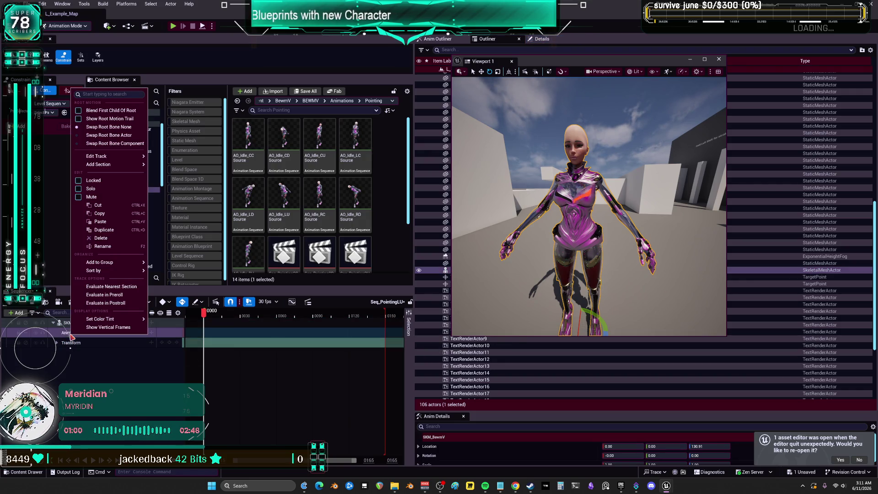
{"action": "left_click", "coordinate": [361, 206]}
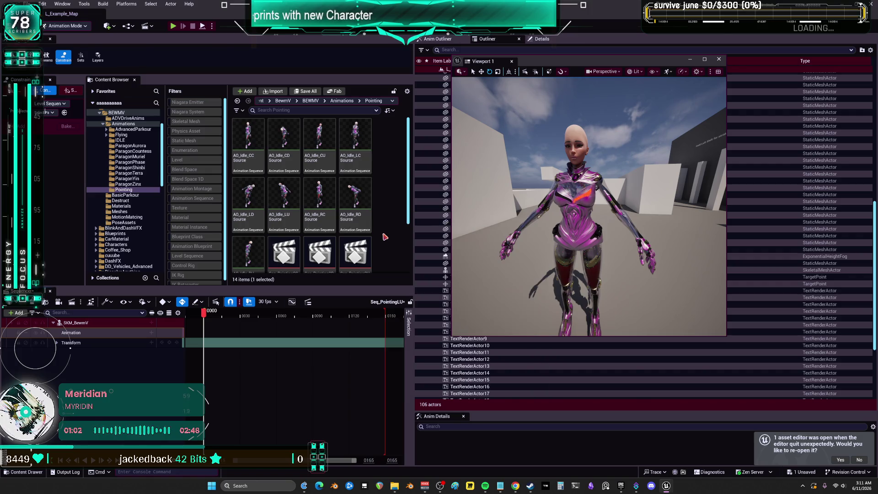
{"action": "left_click", "coordinate": [334, 240]}
{"action": "left_click", "coordinate": [287, 201]}
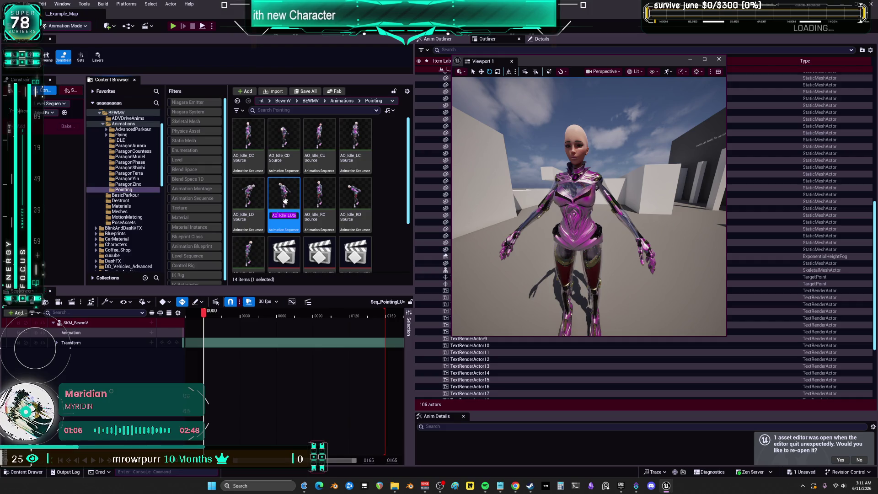
{"action": "left_click", "coordinate": [152, 334]}
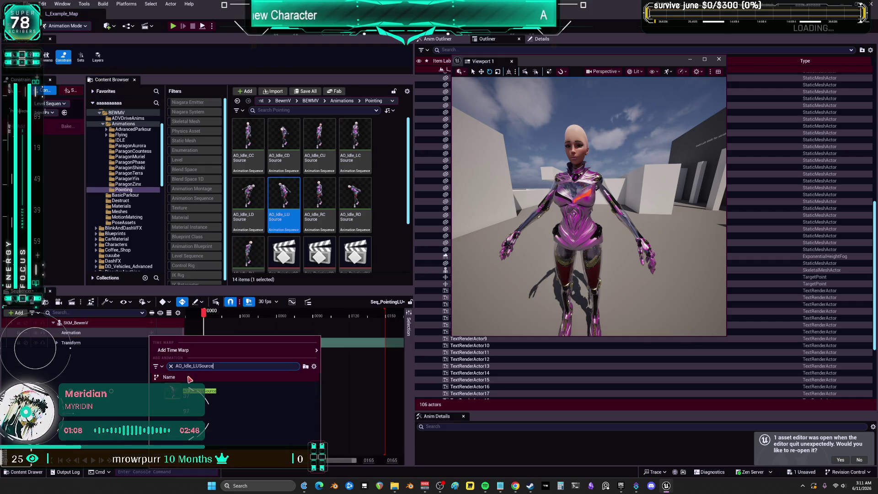
- Bake onto CR_Mannequin_BodyBewmPOINTER, keep only the frame-0 key, and save
{"action": "right_click", "coordinate": [88, 324]}
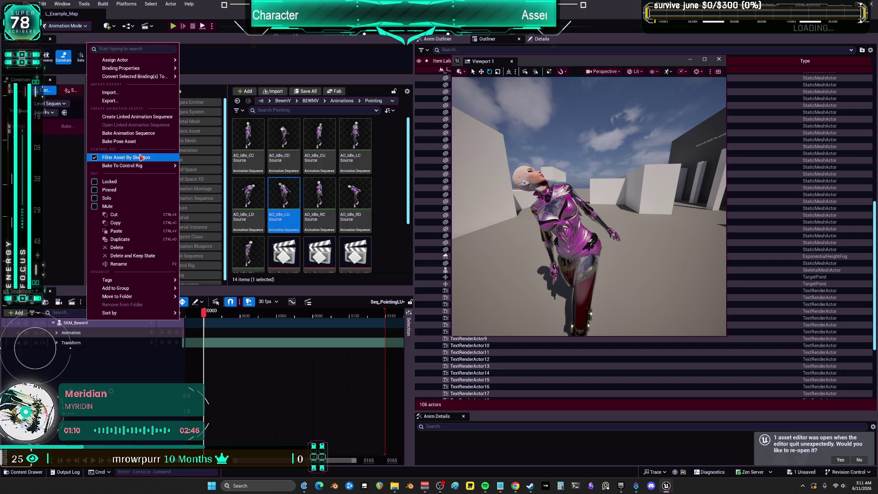
{"action": "mouse_move", "coordinate": [148, 166]}
{"action": "left_click", "coordinate": [246, 194]}
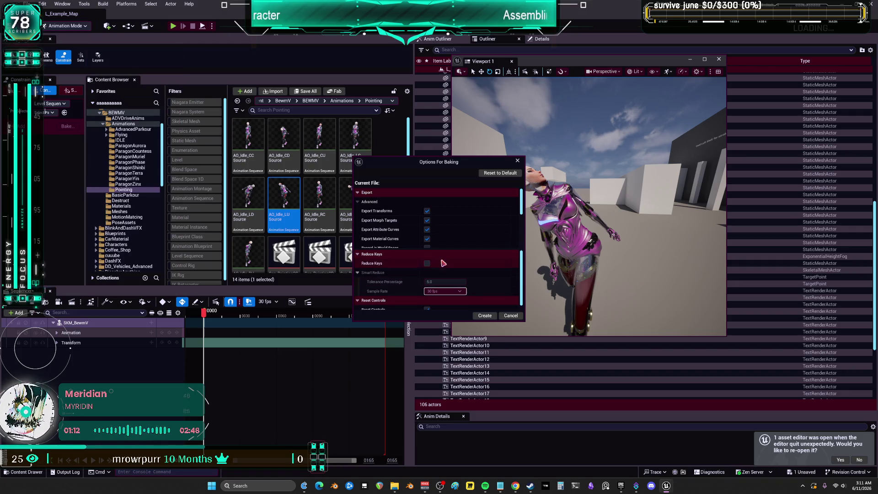
{"action": "left_click", "coordinate": [490, 315]}
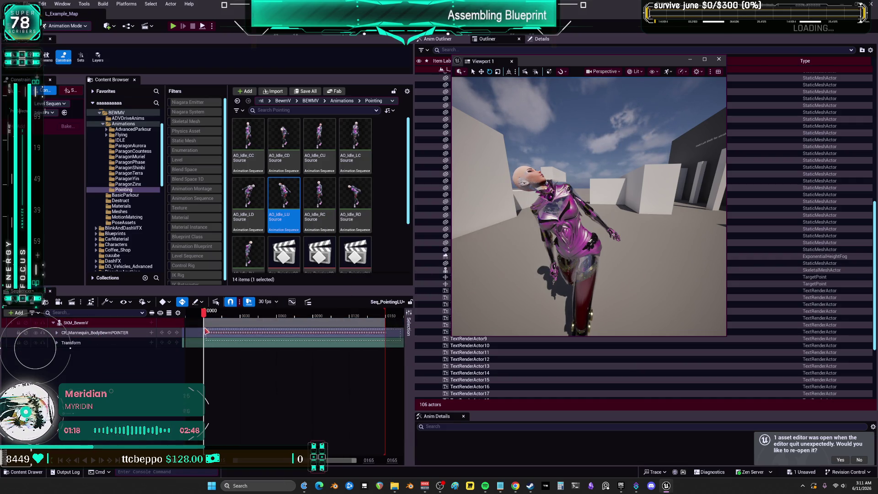
{"action": "left_click_drag", "start_coordinate": [206, 331], "coordinate": [206, 331]}
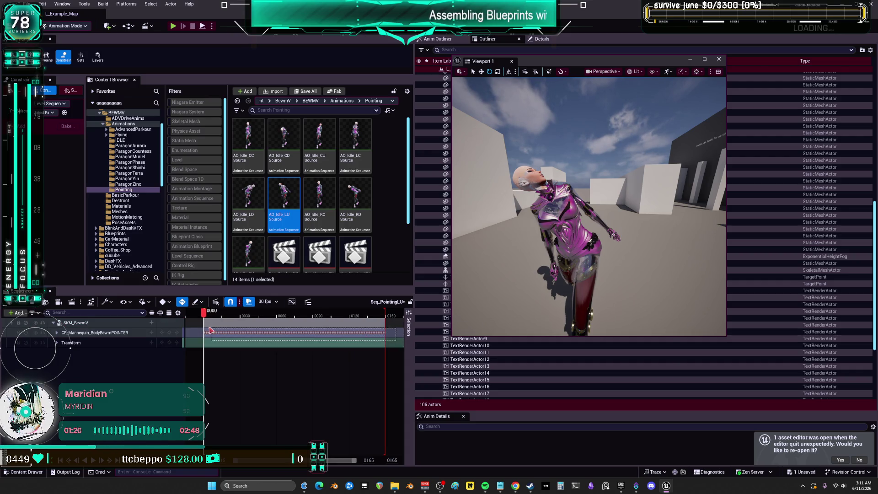
{"action": "key", "text": "Delete"}
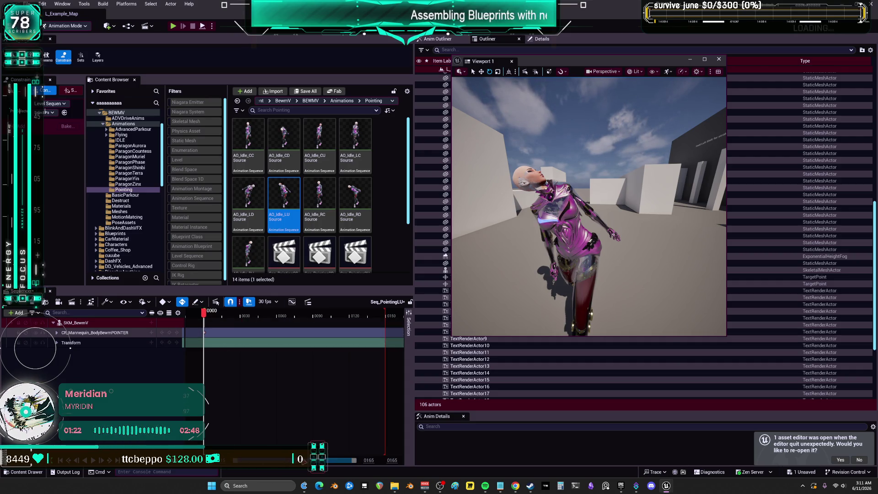
{"action": "left_click_drag", "start_coordinate": [353, 464], "coordinate": [263, 463]}
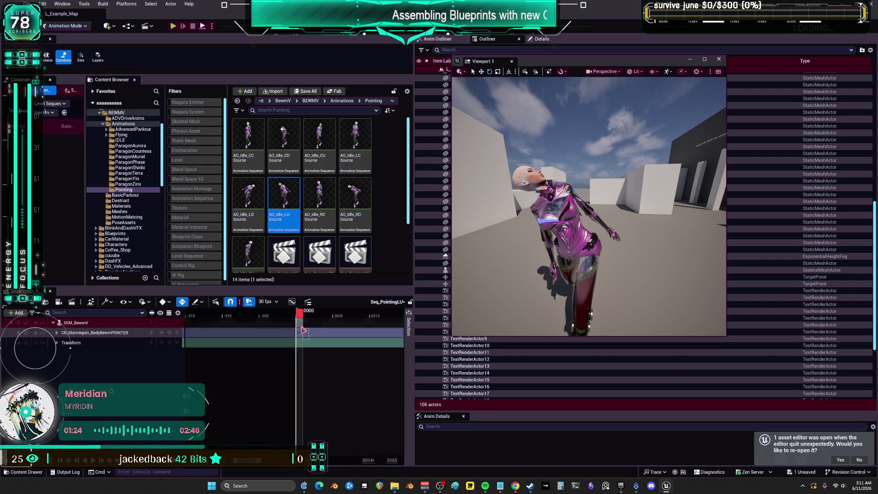
{"action": "key", "text": "ctrl+s"}
{"action": "scroll", "coordinate": [284, 206], "scroll_direction": "down", "scroll_amount": 1}
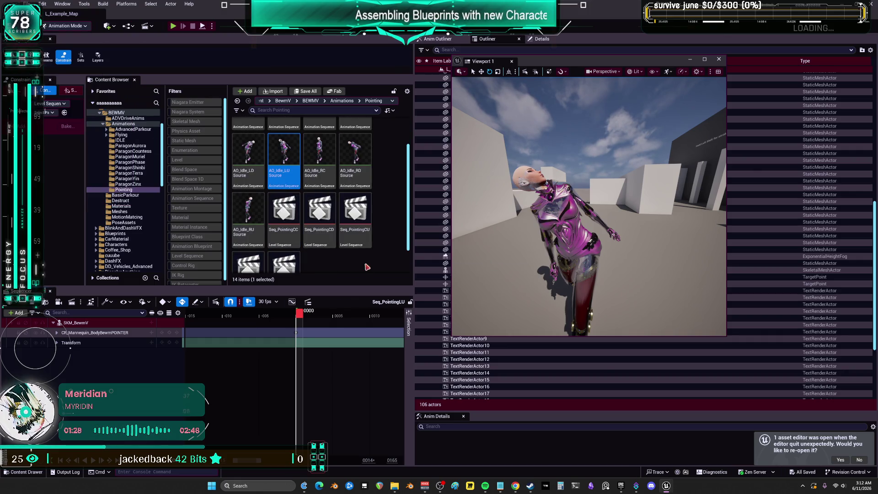
- Open Seq_PointingCC and select the right-hand finger controls starting from thumb_01_r_ctrl
{"action": "double_click", "coordinate": [292, 249]}
{"action": "scroll", "coordinate": [291, 206], "scroll_direction": "up", "scroll_amount": 1}
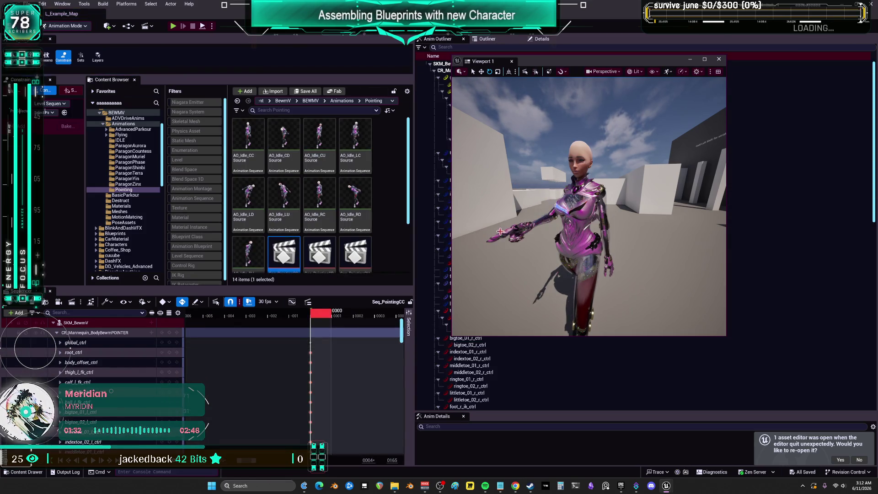
{"action": "scroll", "coordinate": [130, 374], "scroll_direction": "down", "scroll_amount": 10}
{"action": "scroll", "coordinate": [130, 374], "scroll_direction": "down", "scroll_amount": 15}
{"action": "scroll", "coordinate": [70, 351], "scroll_direction": "down", "scroll_amount": 6}
{"action": "scroll", "coordinate": [93, 345], "scroll_direction": "down", "scroll_amount": 3}
{"action": "scroll", "coordinate": [91, 344], "scroll_direction": "up", "scroll_amount": 1}
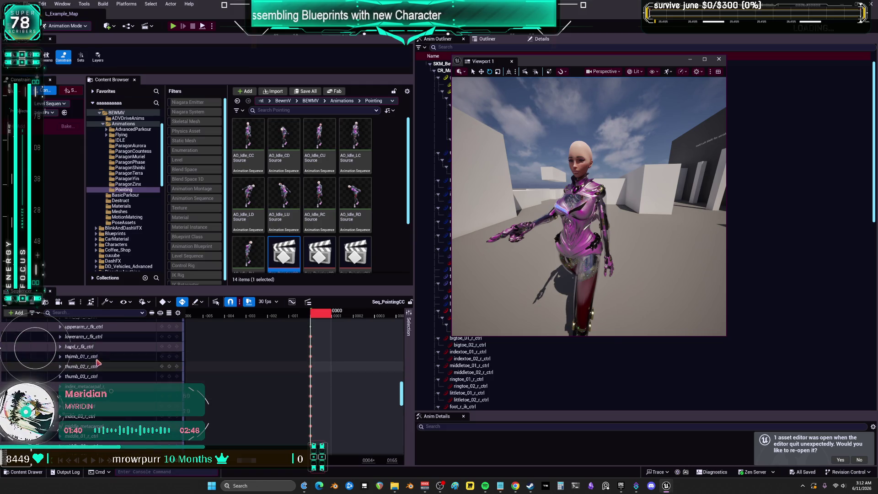
{"action": "left_click", "coordinate": [97, 357]}
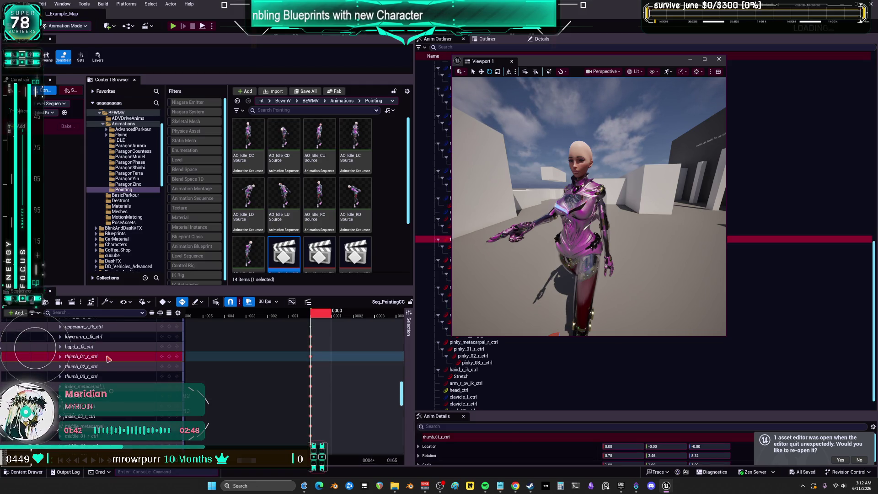
{"action": "scroll", "coordinate": [108, 358], "scroll_direction": "down", "scroll_amount": 6}
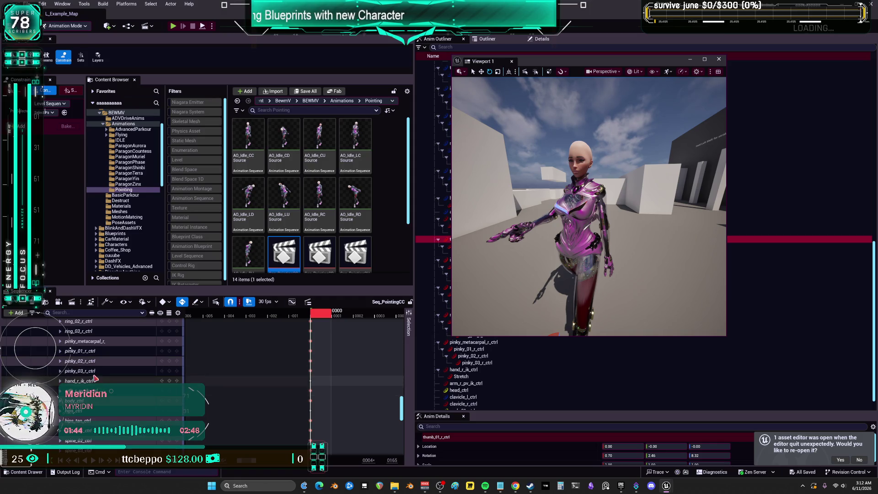
{"action": "left_click", "coordinate": [149, 374], "text": "shift"}
- Box-select and copy the finger keys at frame 0, then open Seq_PointingLU
{"action": "scroll", "coordinate": [336, 369], "scroll_direction": "up", "scroll_amount": 6}
{"action": "left_click_drag", "start_coordinate": [324, 442], "coordinate": [307, 365]}
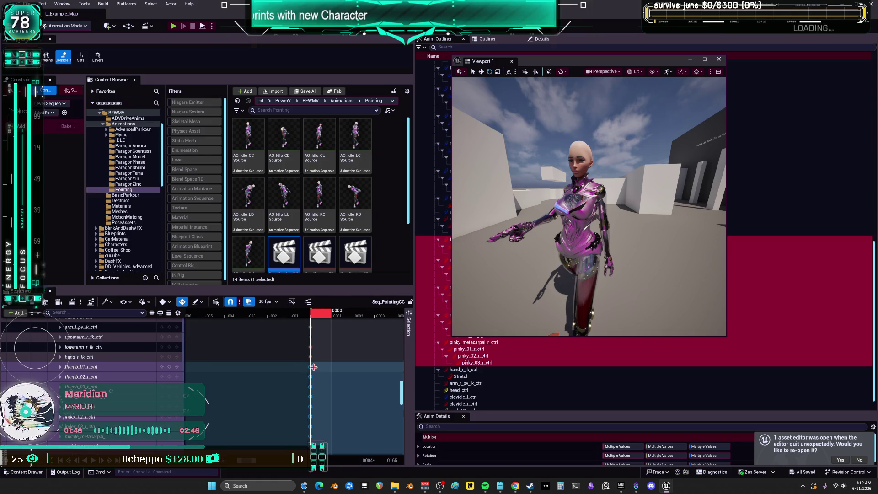
{"action": "right_click", "coordinate": [314, 366]}
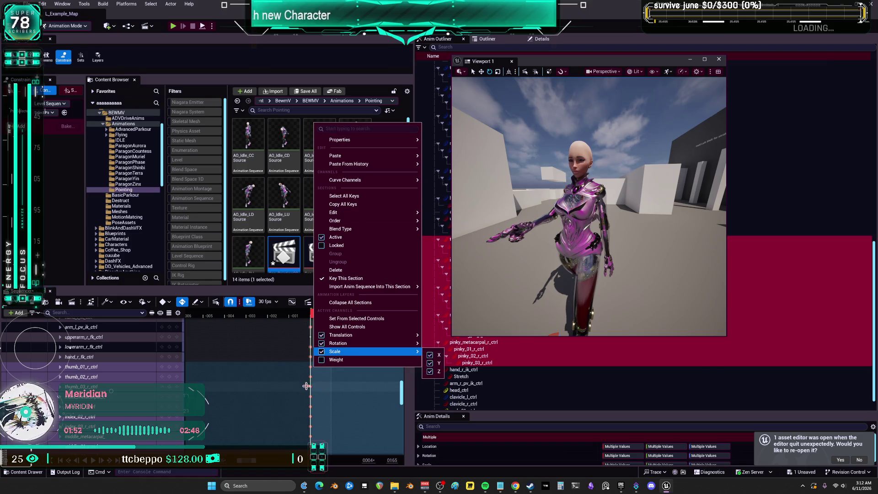
{"action": "right_click", "coordinate": [311, 366]}
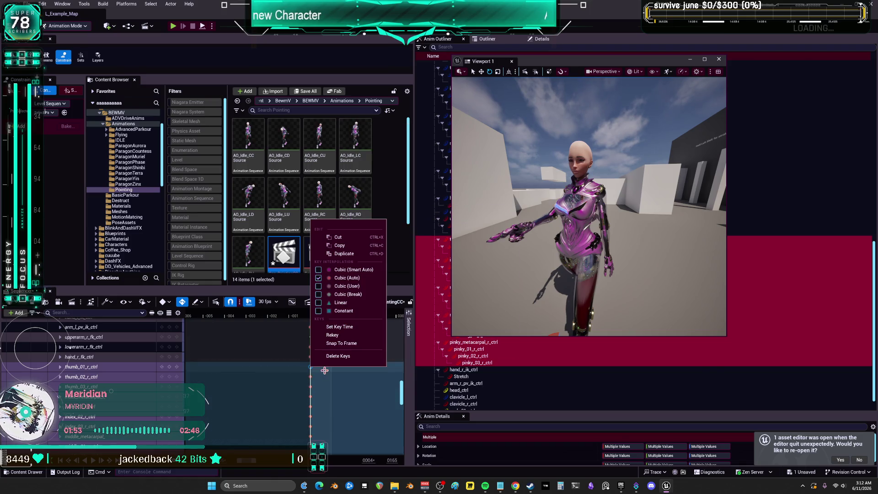
{"action": "left_click", "coordinate": [340, 245]}
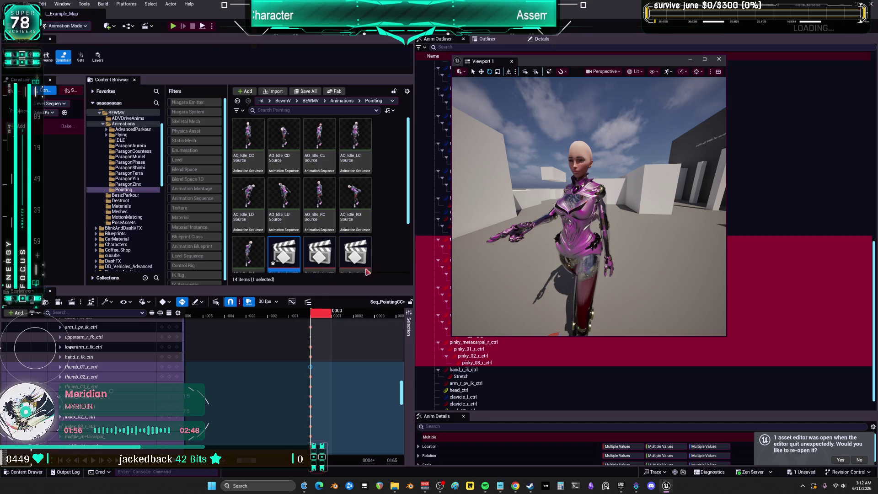
{"action": "scroll", "coordinate": [367, 271], "scroll_direction": "down", "scroll_amount": 3}
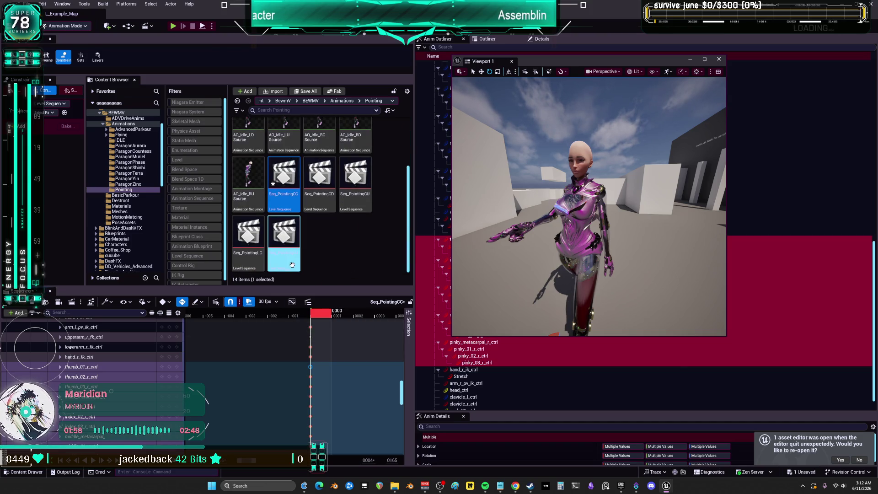
{"action": "double_click", "coordinate": [289, 271]}
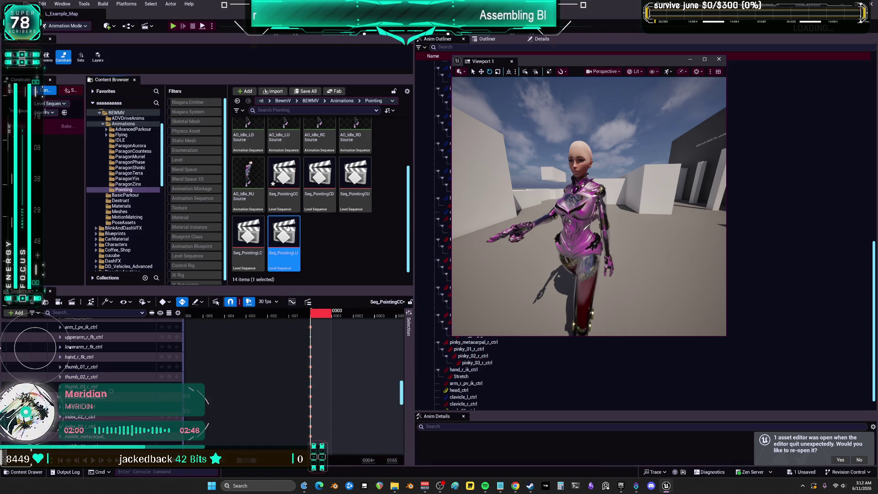
- Expand the control-rig channels and select thumb_01_r_ctrl through pinky_01_r_ctrl
{"action": "left_click", "coordinate": [57, 342]}
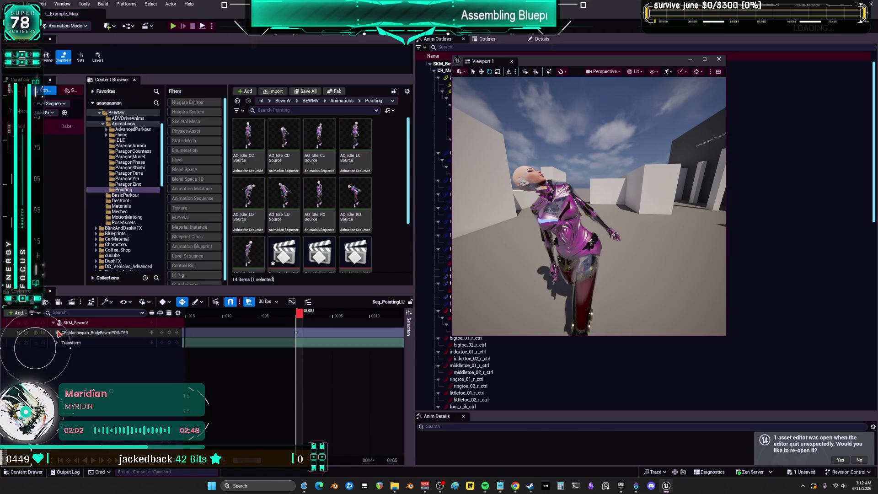
{"action": "scroll", "coordinate": [91, 356], "scroll_direction": "down", "scroll_amount": 2}
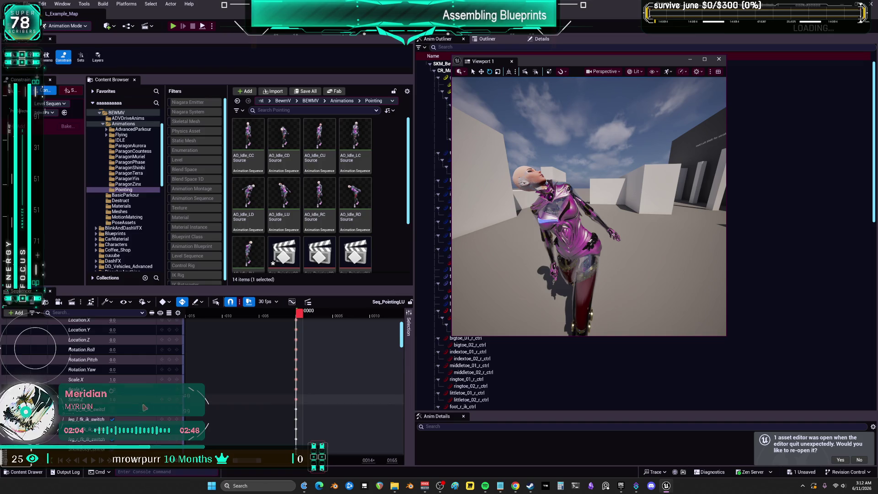
{"action": "scroll", "coordinate": [106, 380], "scroll_direction": "down", "scroll_amount": 3}
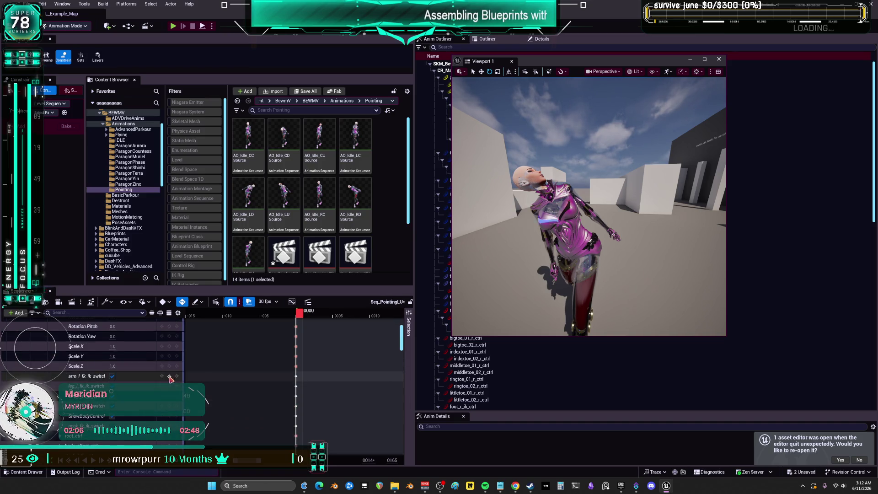
{"action": "scroll", "coordinate": [70, 350], "scroll_direction": "down", "scroll_amount": 8}
{"action": "scroll", "coordinate": [70, 350], "scroll_direction": "down", "scroll_amount": 10}
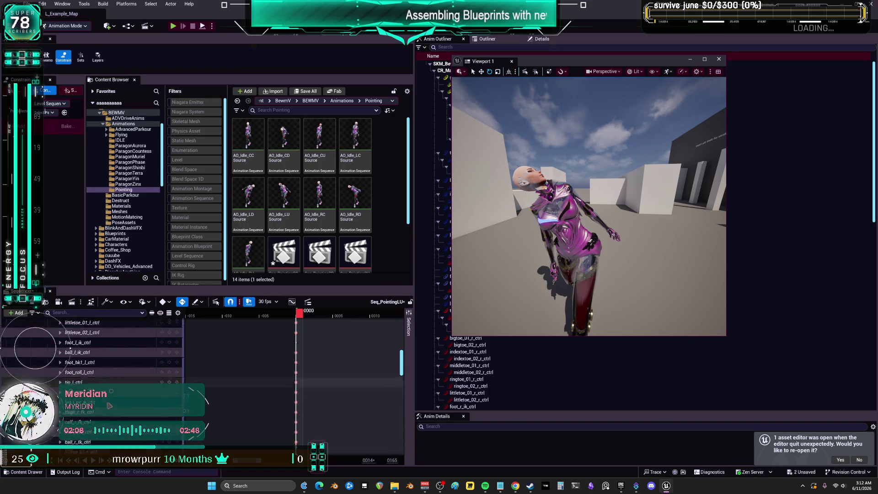
{"action": "scroll", "coordinate": [70, 350], "scroll_direction": "down", "scroll_amount": 10}
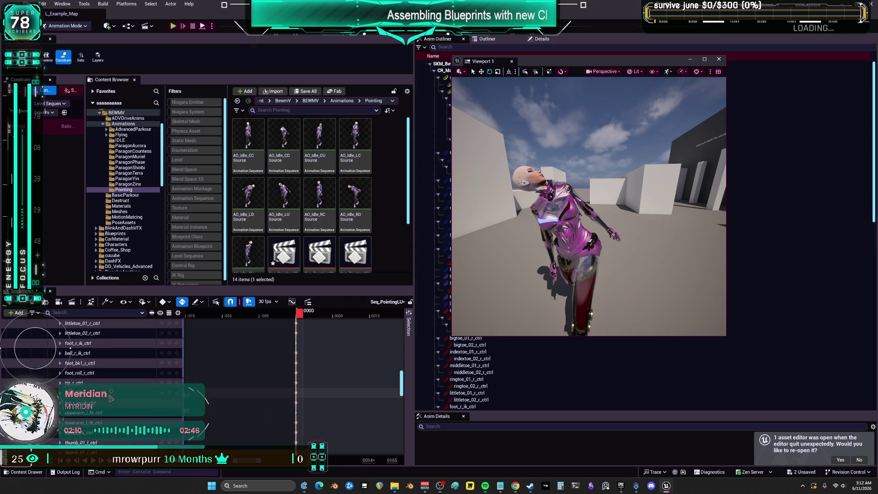
{"action": "scroll", "coordinate": [69, 346], "scroll_direction": "down", "scroll_amount": 5}
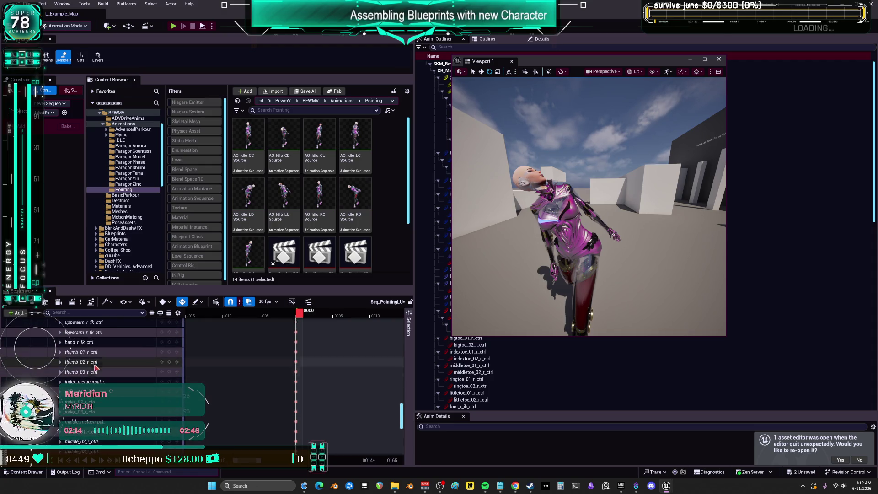
{"action": "left_click", "coordinate": [92, 330]}
{"action": "scroll", "coordinate": [104, 373], "scroll_direction": "down", "scroll_amount": 5}
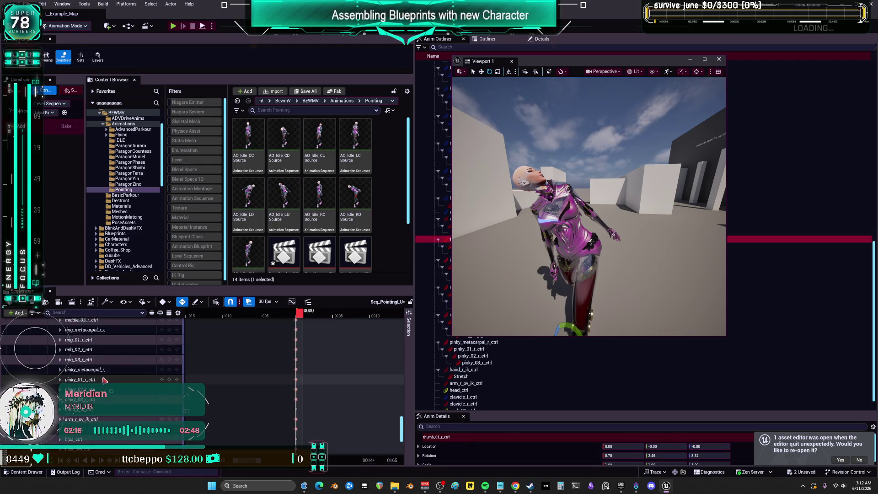
{"action": "left_click", "coordinate": [103, 380], "text": "shift"}
- Move the view close to the character and save all unsaved changes
{"action": "scroll", "coordinate": [69, 349], "scroll_direction": "up", "scroll_amount": 5}
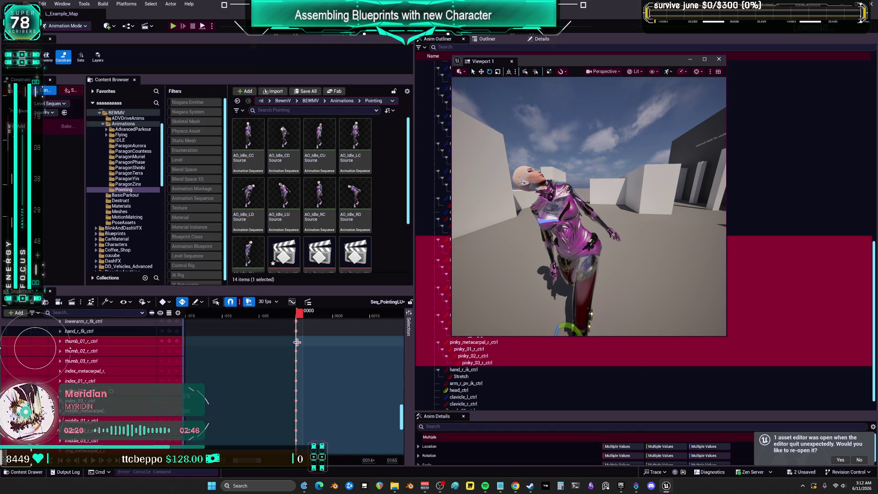
{"action": "left_click_drag", "start_coordinate": [589, 205], "coordinate": [531, 185]}
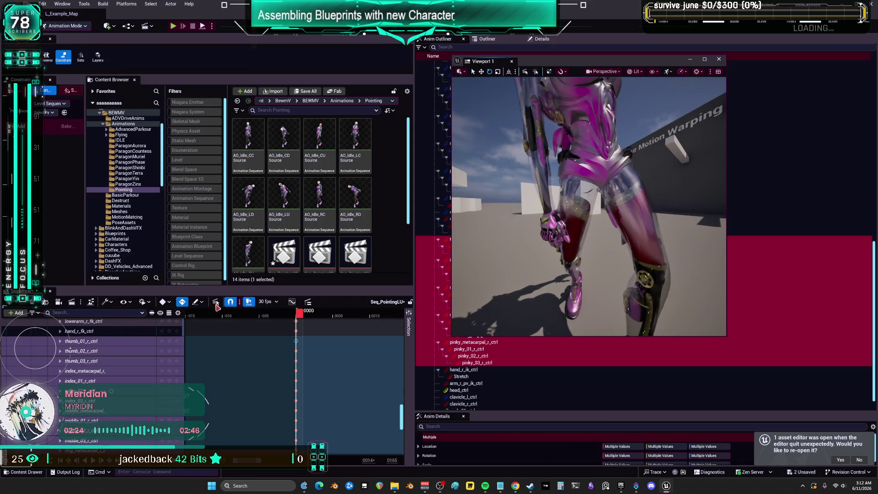
{"action": "left_click", "coordinate": [28, 4]}
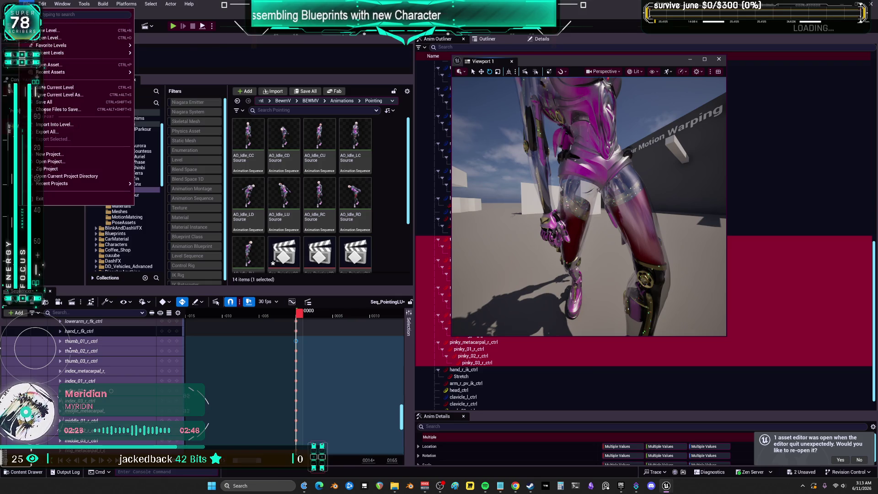
{"action": "left_click", "coordinate": [59, 94]}
- Copy the selected hand keys at frame 0
{"action": "scroll", "coordinate": [323, 224], "scroll_direction": "down", "scroll_amount": 1}
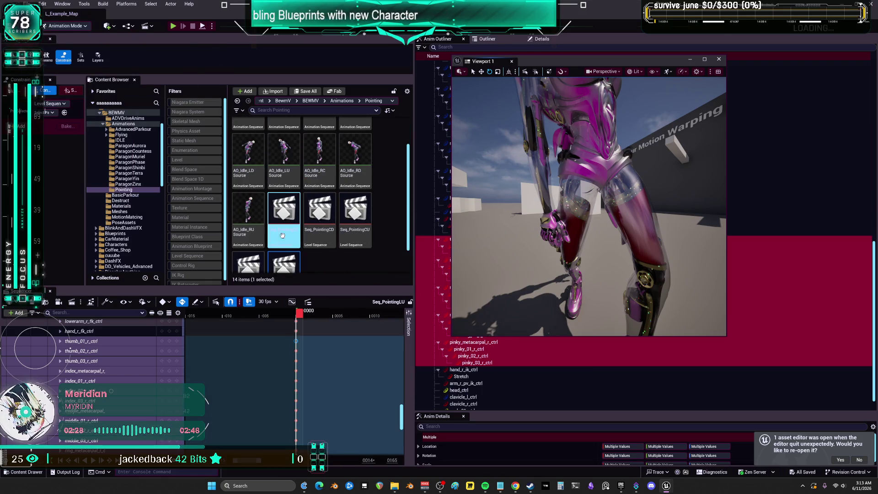
{"action": "right_click", "coordinate": [297, 341]}
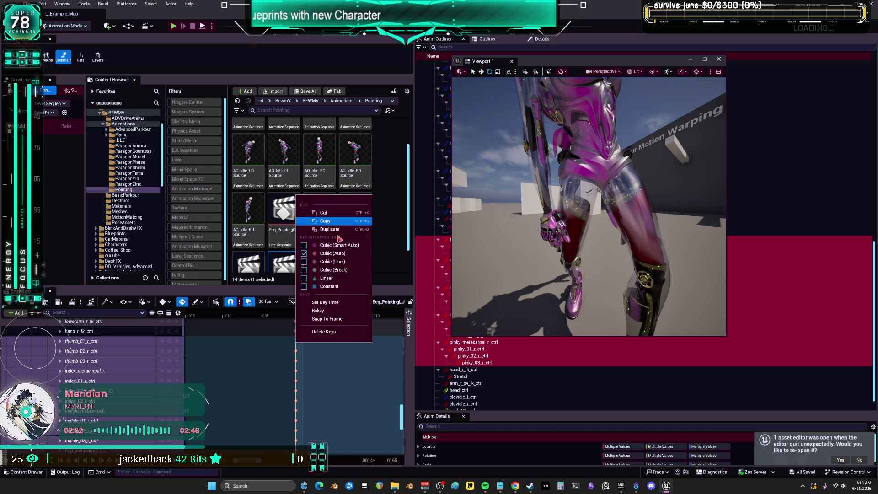
{"action": "left_click", "coordinate": [248, 215]}
{"action": "scroll", "coordinate": [305, 247], "scroll_direction": "down", "scroll_amount": 1}
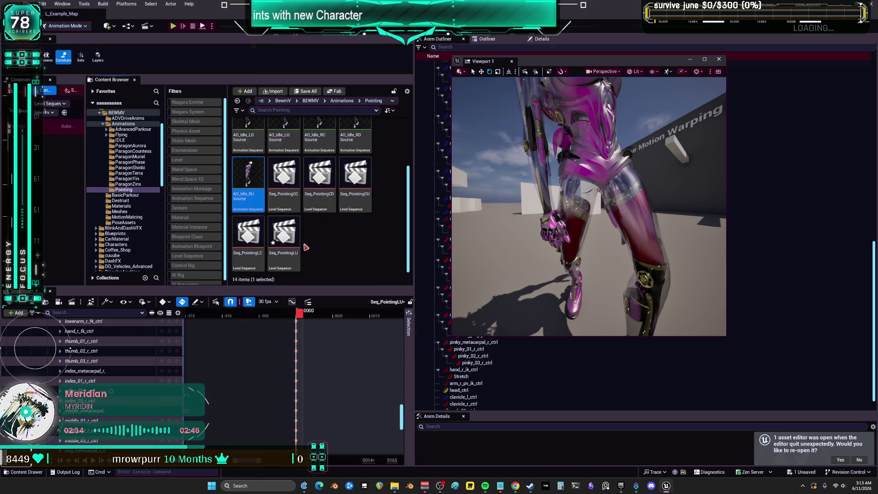
- Paste the copied keys onto thumb_01_r_ctrl through pinky_03_r_ctrl, then undo the paste
{"action": "left_click", "coordinate": [94, 341]}
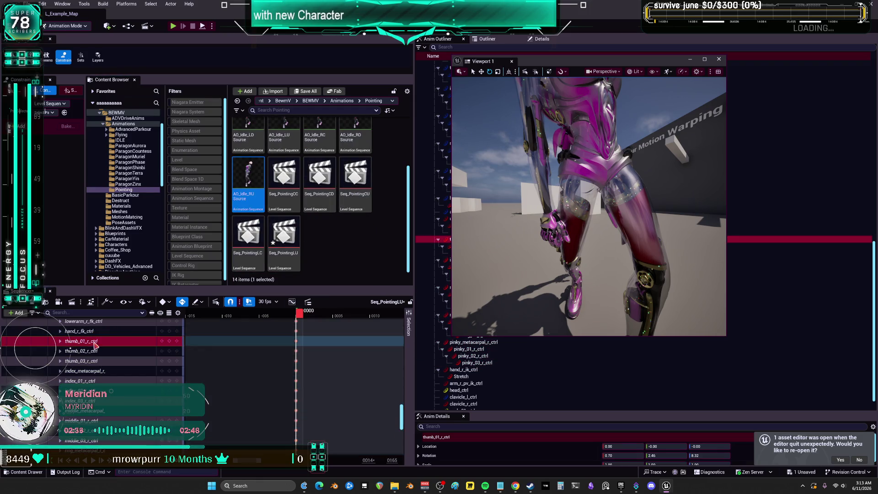
{"action": "right_click", "coordinate": [111, 342]}
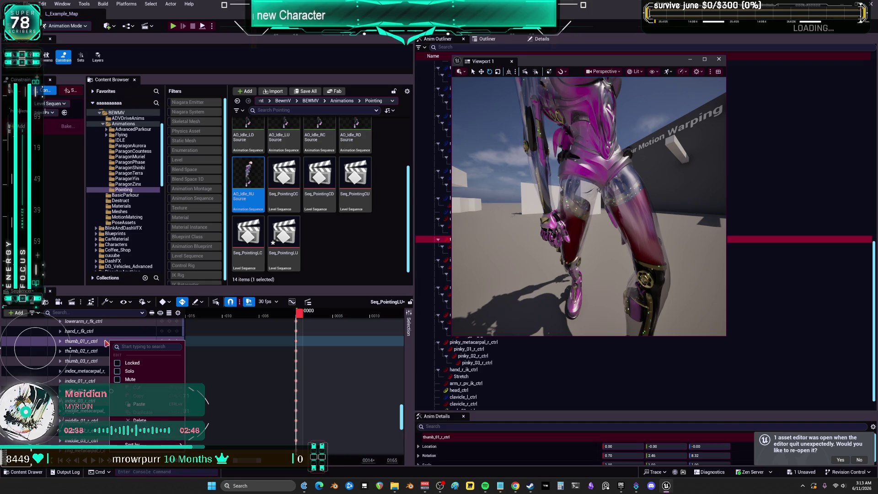
{"action": "scroll", "coordinate": [71, 348], "scroll_direction": "down", "scroll_amount": 5}
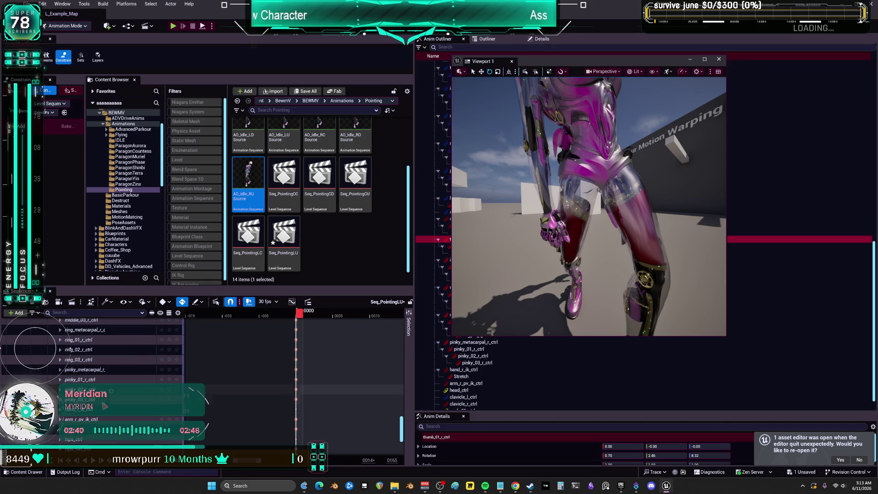
{"action": "left_click", "coordinate": [121, 401], "text": "shift"}
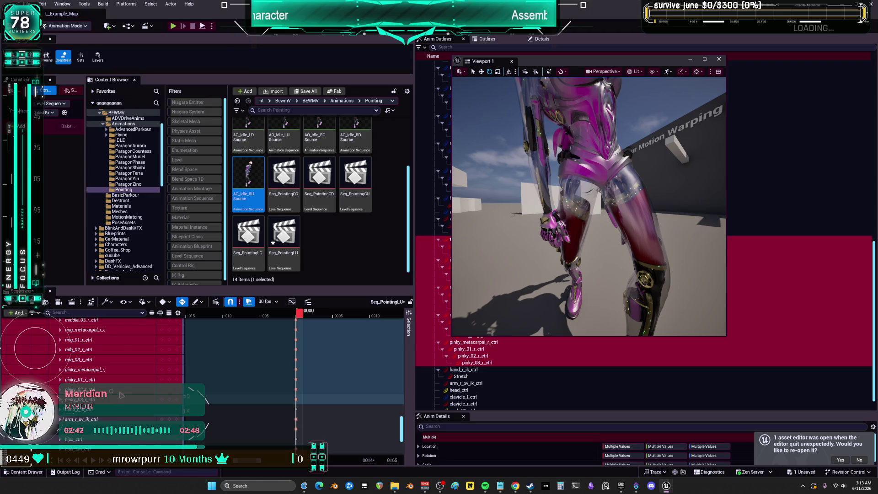
{"action": "scroll", "coordinate": [123, 378], "scroll_direction": "up", "scroll_amount": 5}
{"action": "right_click", "coordinate": [116, 380]}
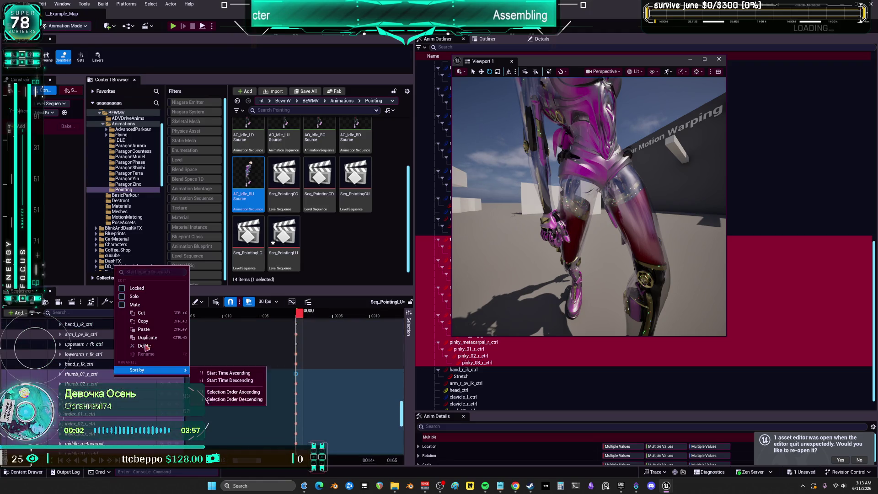
{"action": "left_click", "coordinate": [152, 333]}
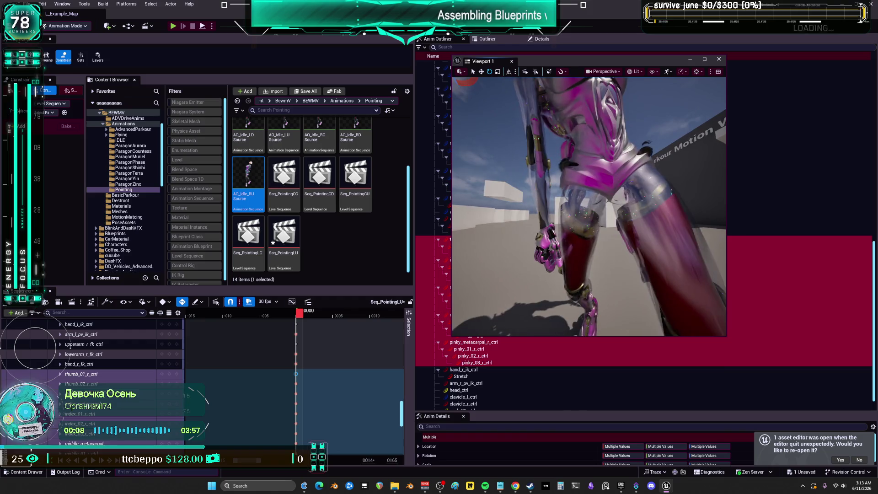
{"action": "key", "text": "ctrl+z"}
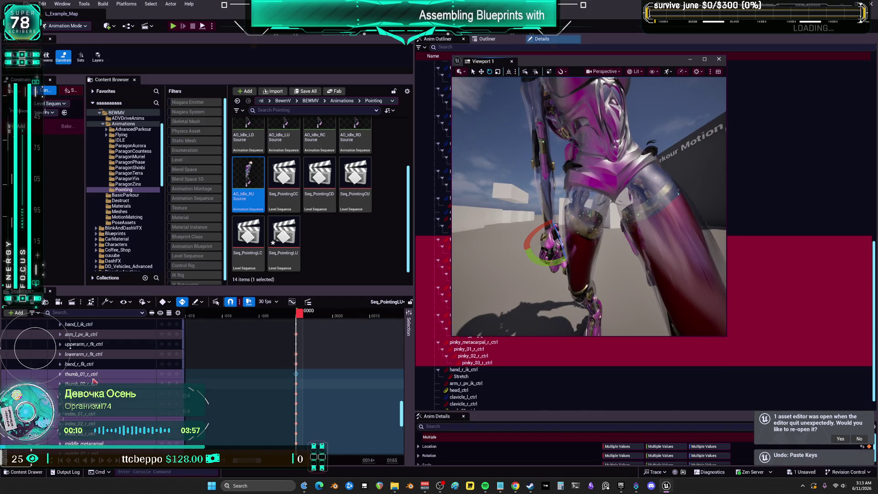
{"action": "left_click", "coordinate": [285, 195]}
- In Seq_PointingCC, marquee-select the keys on thumb_01_r_ctrl through pinky_03_r_ctrl
{"action": "double_click", "coordinate": [286, 196]}
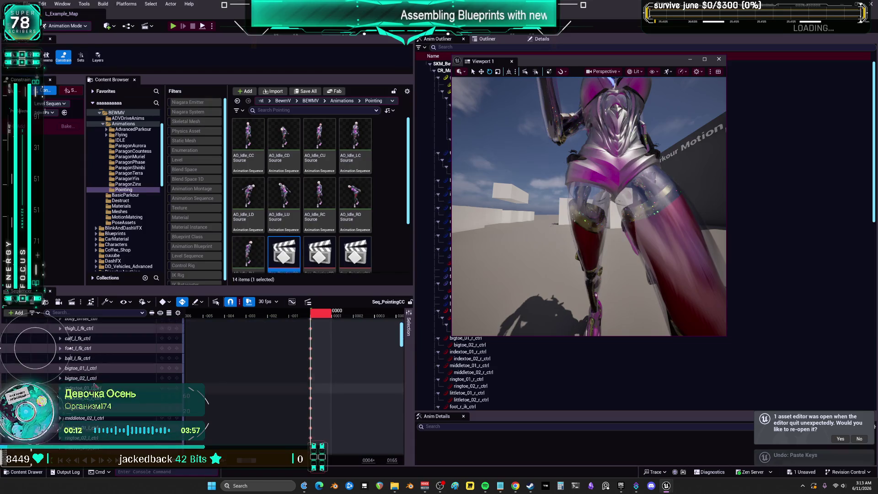
{"action": "left_click_drag", "start_coordinate": [401, 341], "coordinate": [401, 404]}
{"action": "scroll", "coordinate": [92, 353], "scroll_direction": "up", "scroll_amount": 5}
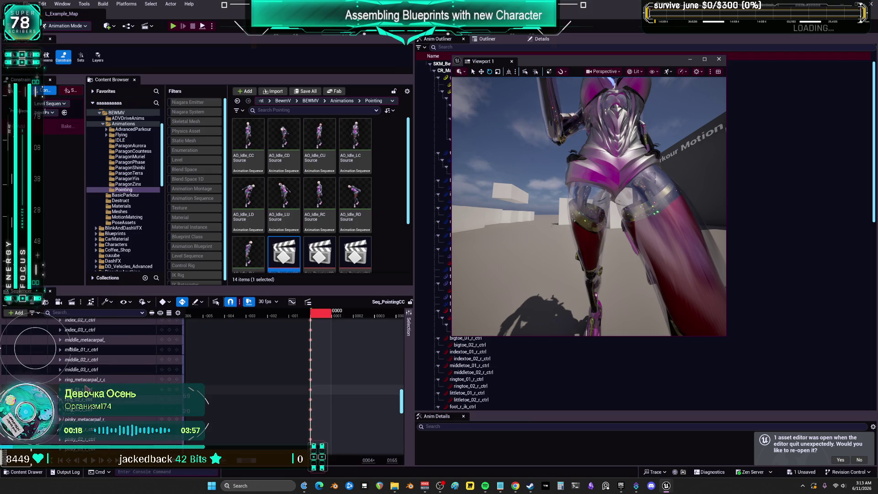
{"action": "left_click", "coordinate": [89, 348]}
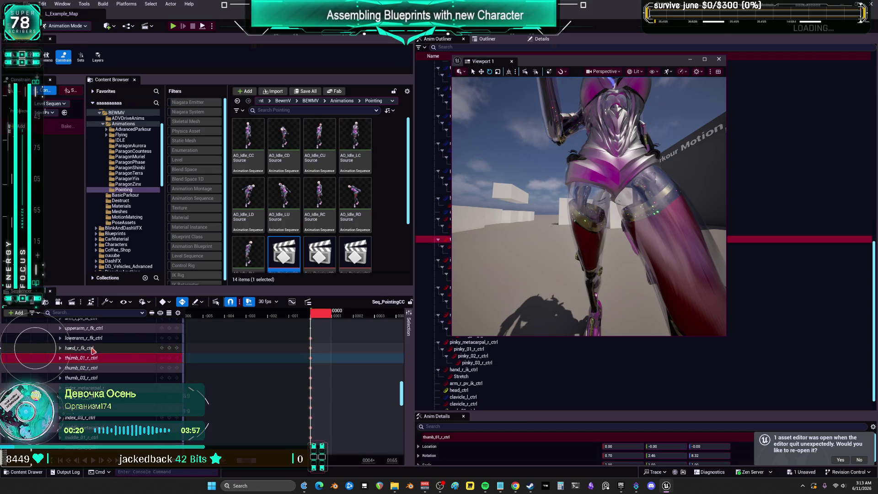
{"action": "scroll", "coordinate": [96, 361], "scroll_direction": "down", "scroll_amount": 8}
{"action": "scroll", "coordinate": [86, 361], "scroll_direction": "up", "scroll_amount": 2}
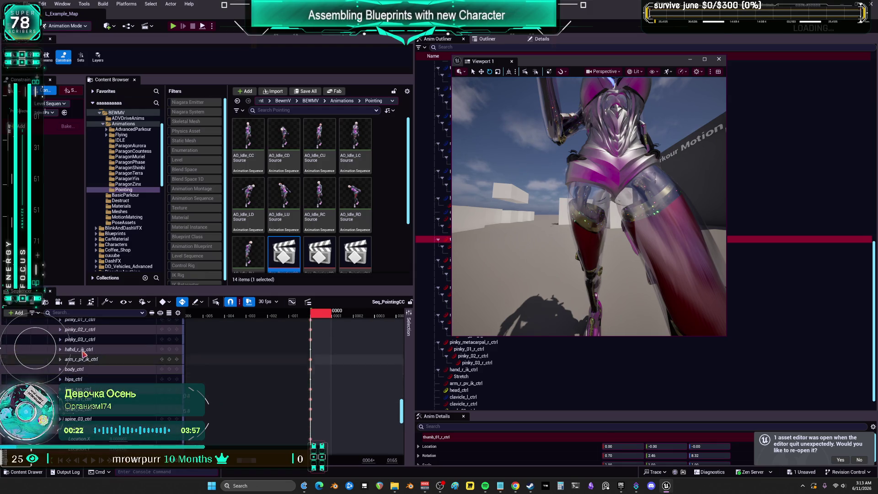
{"action": "left_click", "coordinate": [80, 361], "text": "shift"}
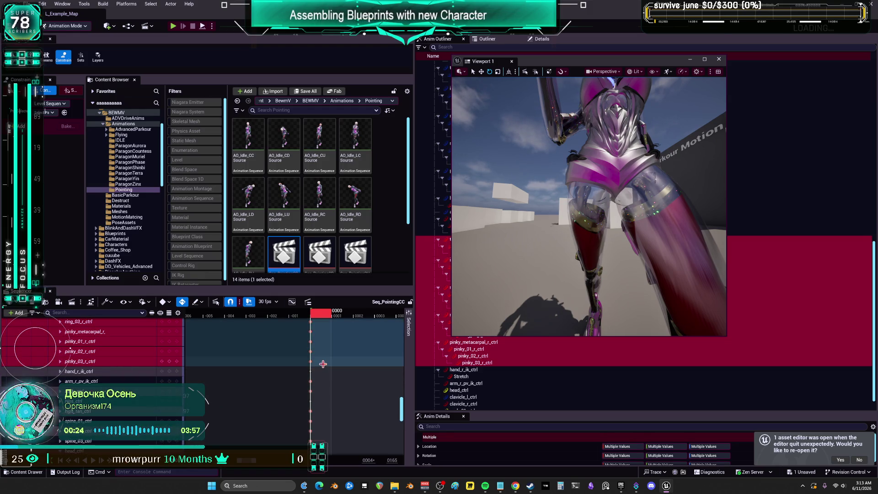
{"action": "mouse_move", "coordinate": [320, 363]}
{"action": "left_mouse_down"}
{"action": "mouse_move", "coordinate": [296, 444]}
{"action": "mouse_move", "coordinate": [300, 355]}
{"action": "mouse_move", "coordinate": [307, 373]}
{"action": "left_mouse_up"}
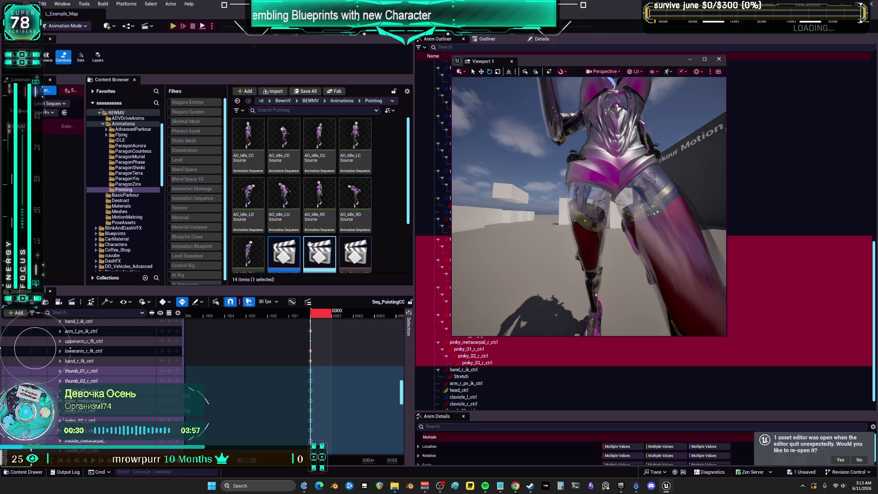
{"action": "scroll", "coordinate": [310, 243], "scroll_direction": "down", "scroll_amount": 2}
{"action": "scroll", "coordinate": [298, 256], "scroll_direction": "down", "scroll_amount": 1}
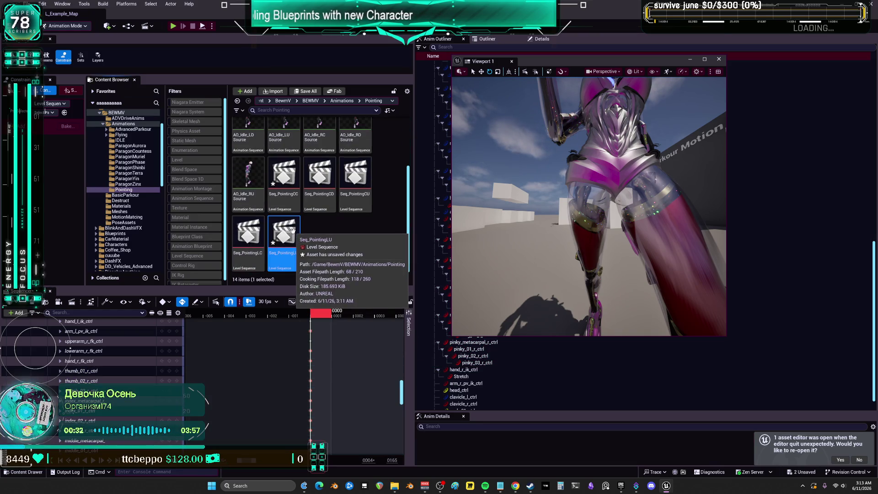
- In Seq_PointingLU, select the same thumb_01_r_ctrl through pinky_03_r_ctrl tracks
{"action": "left_click", "coordinate": [297, 233]}
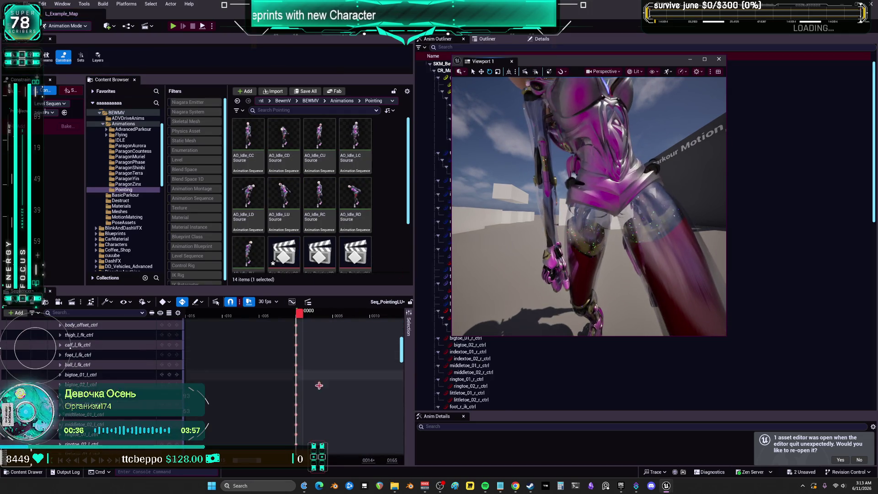
{"action": "scroll", "coordinate": [66, 346], "scroll_direction": "down", "scroll_amount": 3}
{"action": "scroll", "coordinate": [67, 348], "scroll_direction": "down", "scroll_amount": 5}
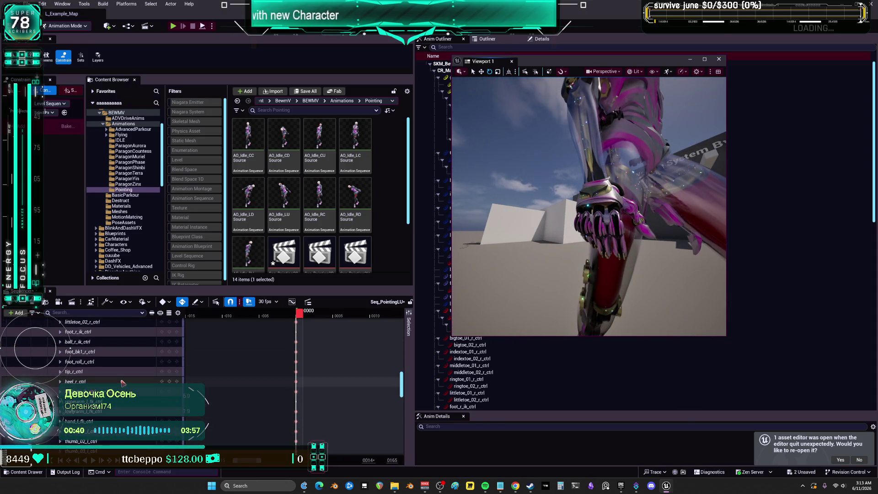
{"action": "scroll", "coordinate": [112, 396], "scroll_direction": "down", "scroll_amount": 3}
{"action": "scroll", "coordinate": [112, 396], "scroll_direction": "down", "scroll_amount": 3}
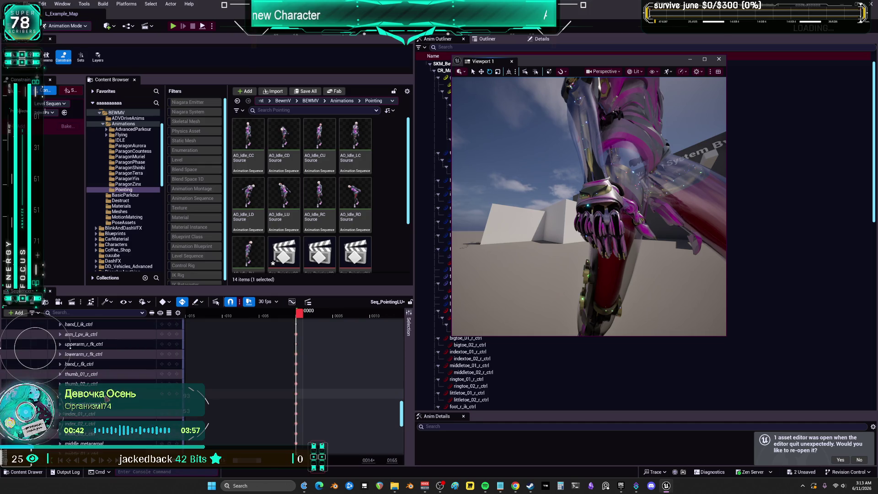
{"action": "left_click", "coordinate": [92, 362]}
{"action": "scroll", "coordinate": [112, 401], "scroll_direction": "down", "scroll_amount": 5}
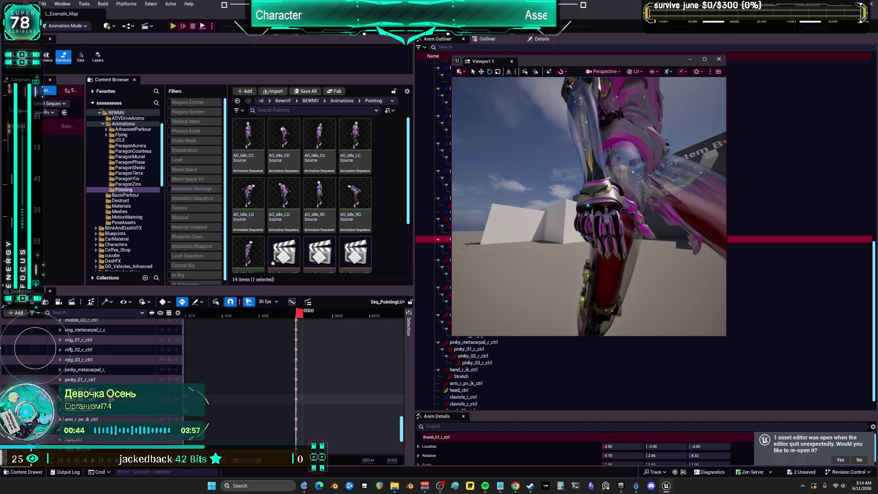
{"action": "left_click", "coordinate": [98, 399], "text": "shift"}
{"action": "scroll", "coordinate": [296, 394], "scroll_direction": "up", "scroll_amount": 5}
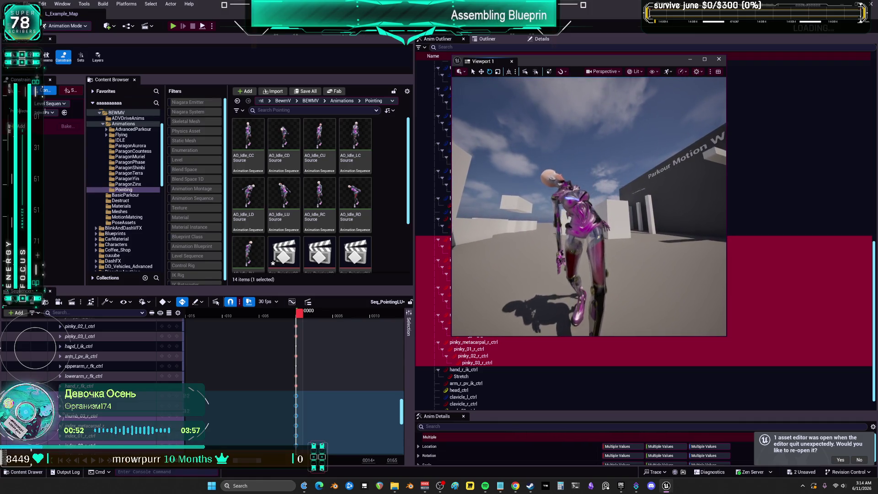
{"action": "left_click", "coordinate": [705, 60]}
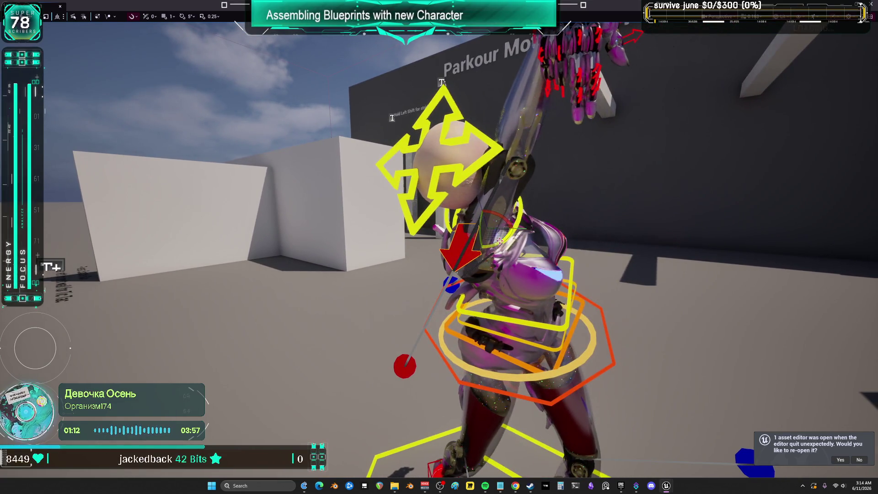
- Rotate the arm up about 40 degrees and twist the hand roughly 168 degrees
{"action": "left_click_drag", "start_coordinate": [500, 241], "coordinate": [507, 226]}
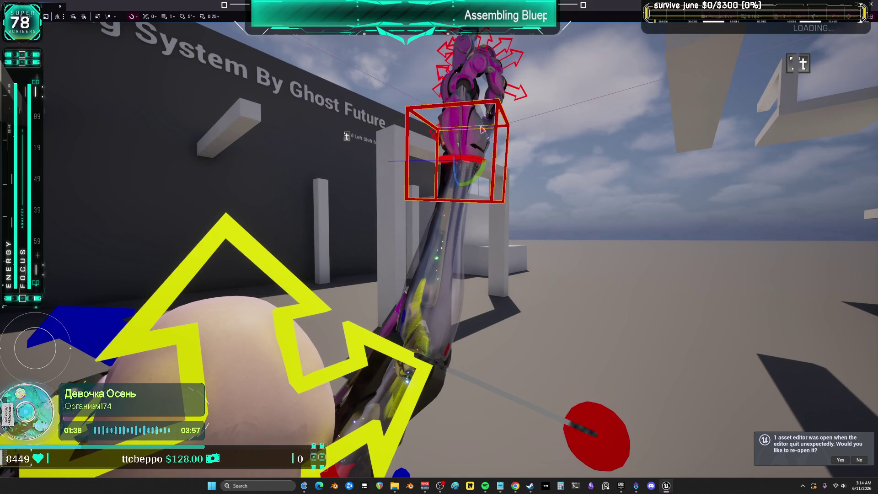
{"action": "left_click_drag", "start_coordinate": [467, 160], "coordinate": [442, 159]}
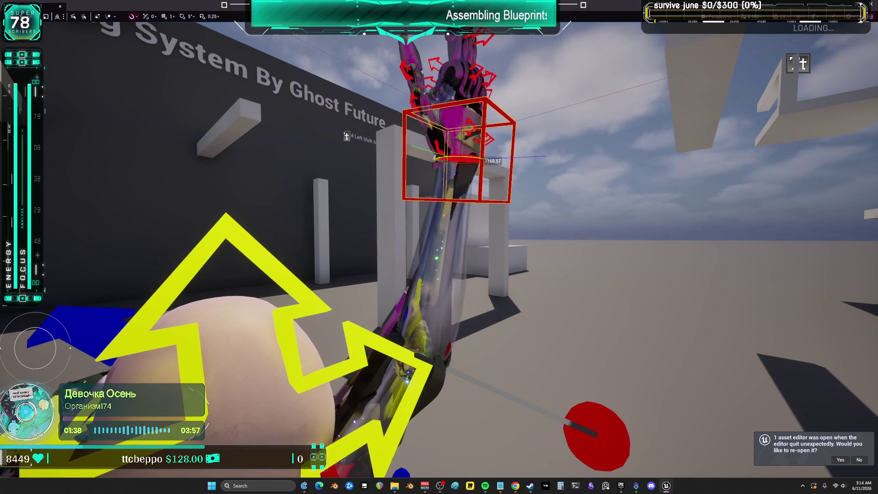
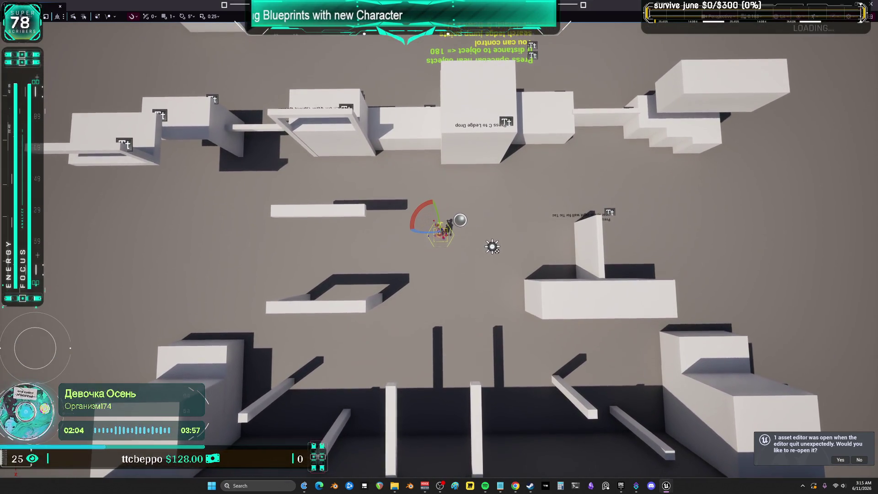
- Narrow the viewport's Perspective field of view to magnify the character
{"action": "left_click", "coordinate": [714, 16]}
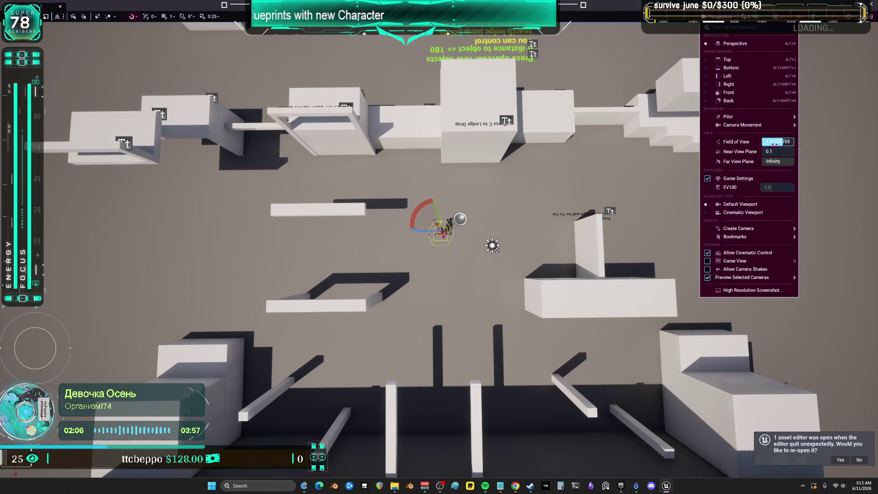
{"action": "left_click_drag", "start_coordinate": [785, 142], "coordinate": [704, 142]}
{"action": "key", "text": "Escape"}
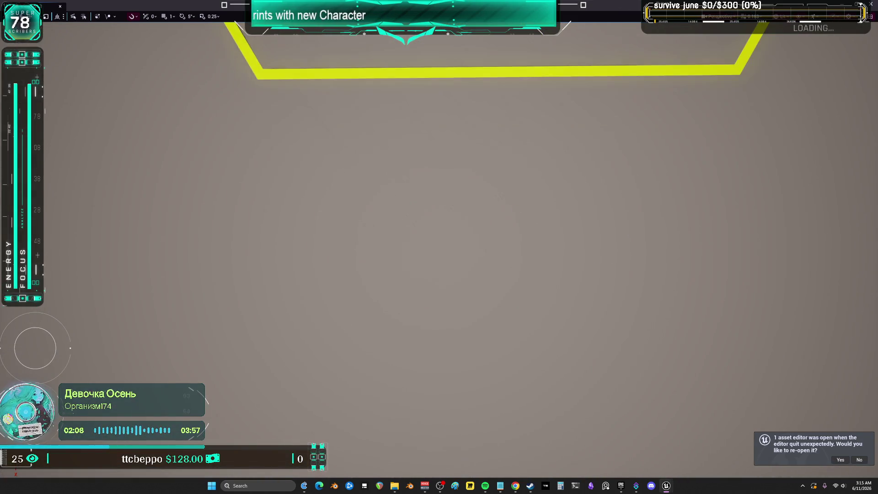
- Frame the raised mechanical hand and rotate its control about 9 degrees
{"action": "scroll", "coordinate": [439, 247], "scroll_direction": "down", "scroll_amount": 10}
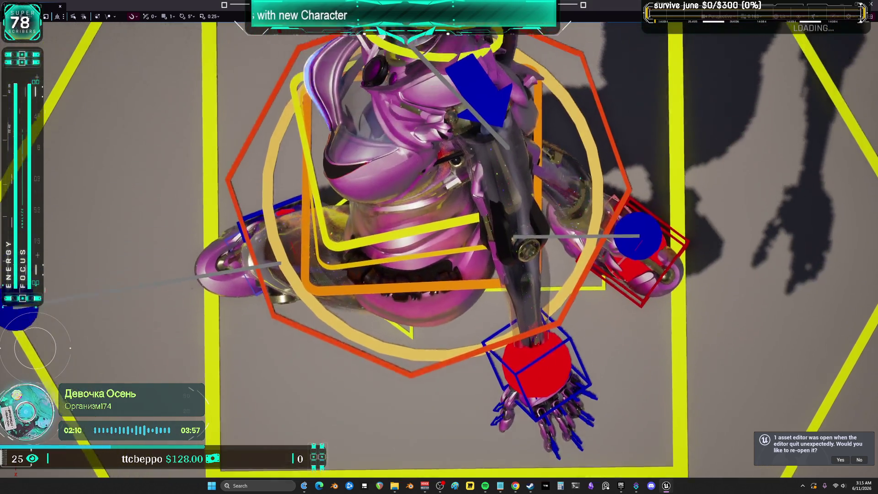
{"action": "scroll", "coordinate": [439, 247], "scroll_direction": "up", "scroll_amount": 10}
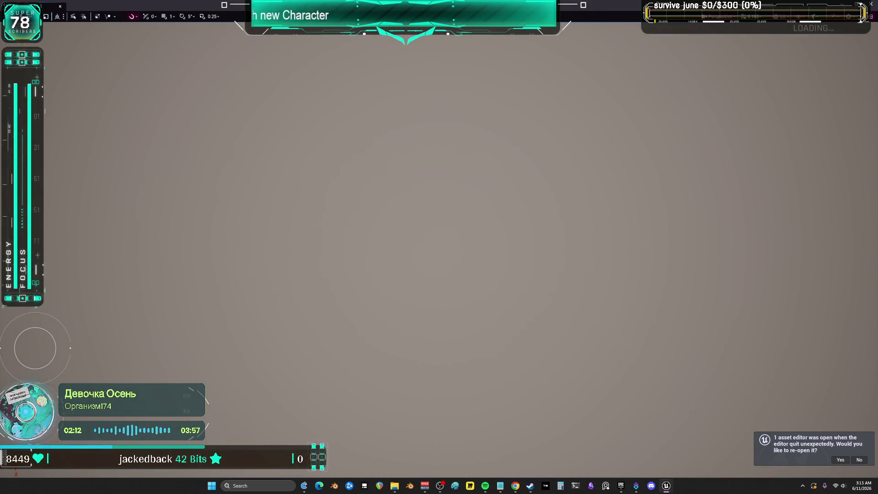
{"action": "scroll", "coordinate": [439, 246], "scroll_direction": "down", "scroll_amount": 8}
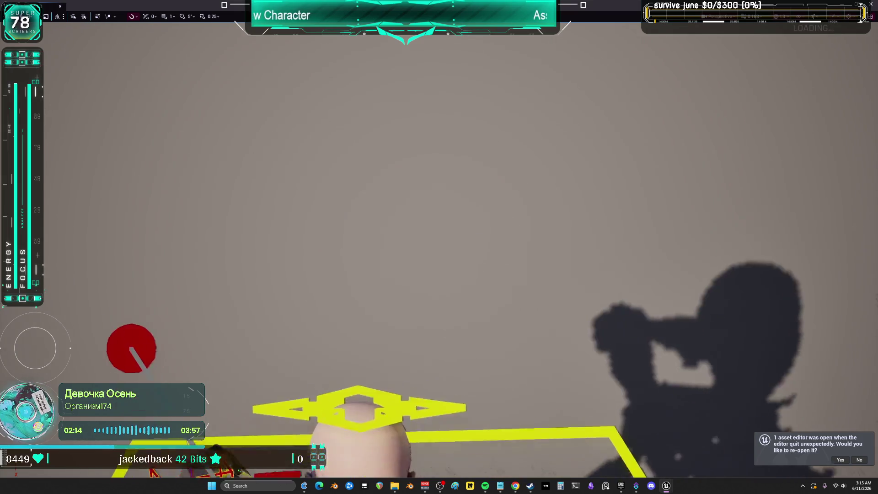
{"action": "scroll", "coordinate": [439, 247], "scroll_direction": "up", "scroll_amount": 5}
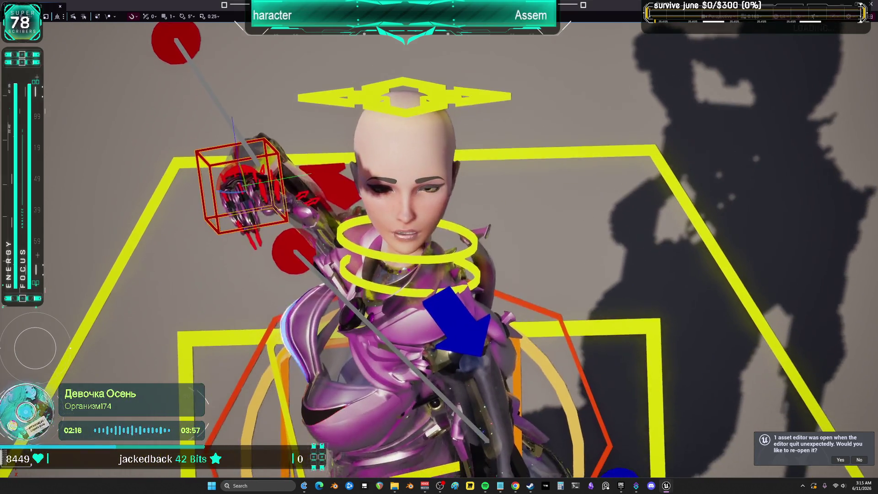
{"action": "scroll", "coordinate": [439, 247], "scroll_direction": "up", "scroll_amount": 5}
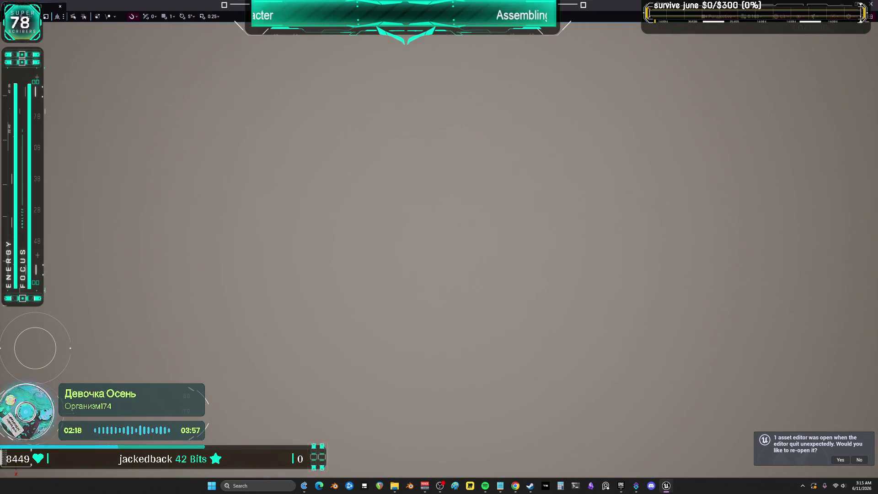
{"action": "scroll", "coordinate": [439, 247], "scroll_direction": "down", "scroll_amount": 6}
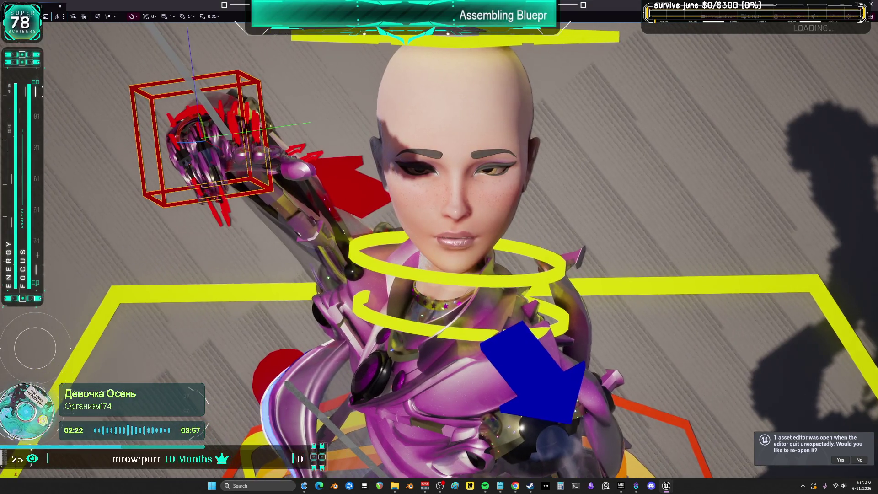
{"action": "key", "text": "e"}
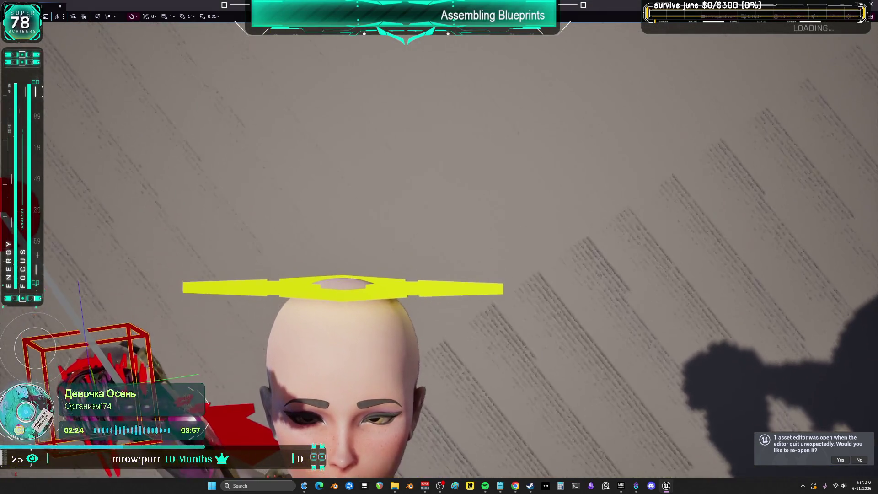
{"action": "key", "text": "q"}
{"action": "scroll", "coordinate": [439, 247], "scroll_direction": "up", "scroll_amount": 5}
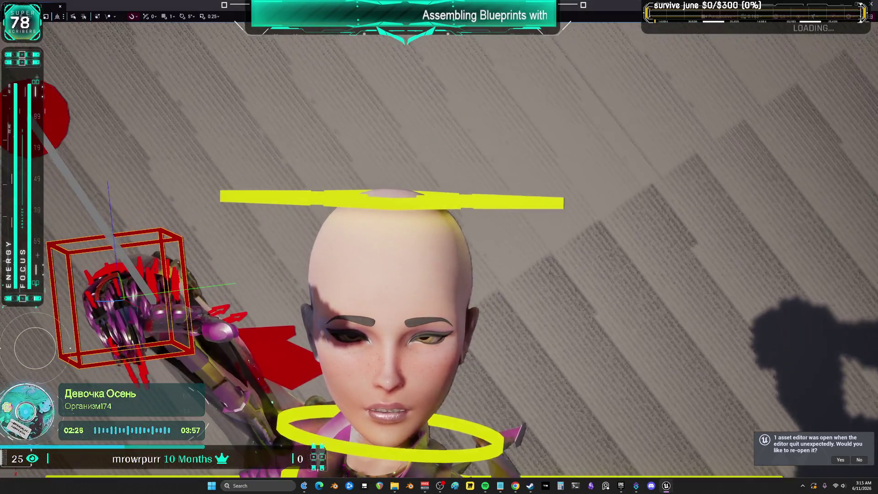
{"action": "key", "text": "e"}
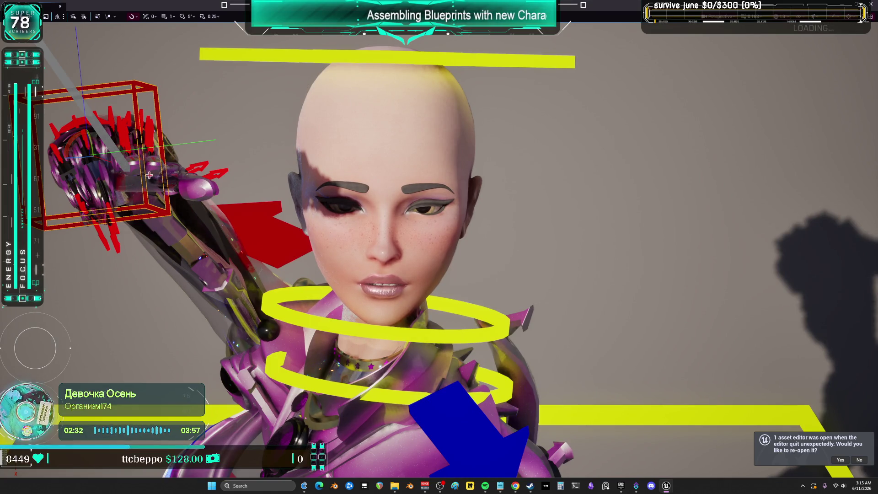
{"action": "key", "text": "f"}
{"action": "mouse_move", "coordinate": [298, 201]}
{"action": "left_mouse_down"}
{"action": "mouse_move", "coordinate": [347, 204]}
{"action": "mouse_move", "coordinate": [348, 174]}
{"action": "mouse_move", "coordinate": [338, 217]}
{"action": "left_mouse_up"}
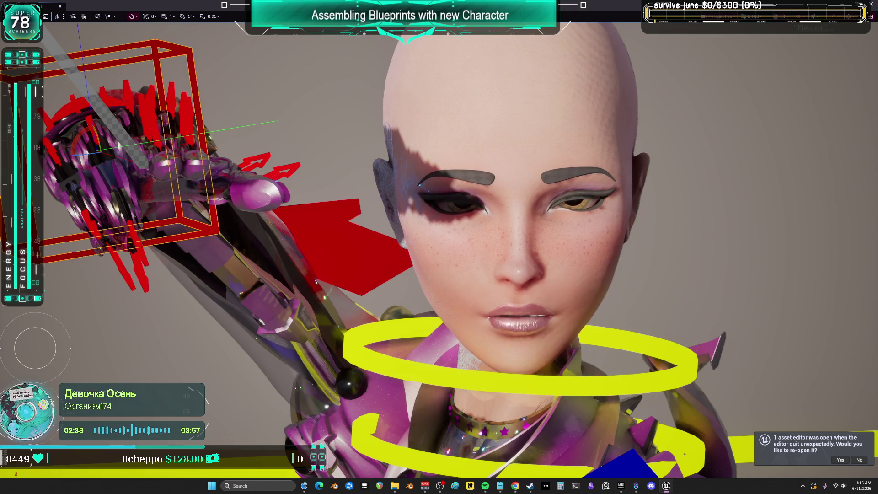
{"action": "mouse_move", "coordinate": [103, 155]}
{"action": "left_mouse_down"}
{"action": "mouse_move", "coordinate": [109, 164]}
{"action": "mouse_move", "coordinate": [100, 142]}
{"action": "mouse_move", "coordinate": [107, 138]}
{"action": "mouse_move", "coordinate": [78, 144]}
{"action": "mouse_move", "coordinate": [99, 144]}
{"action": "left_mouse_up"}
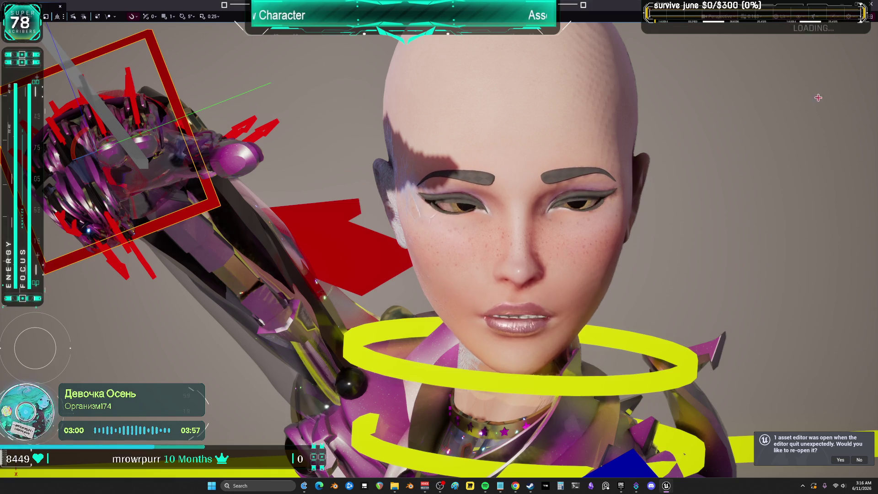
- Set the Perspective field of view back to about 74 and zoom in on the character
{"action": "left_click", "coordinate": [719, 17]}
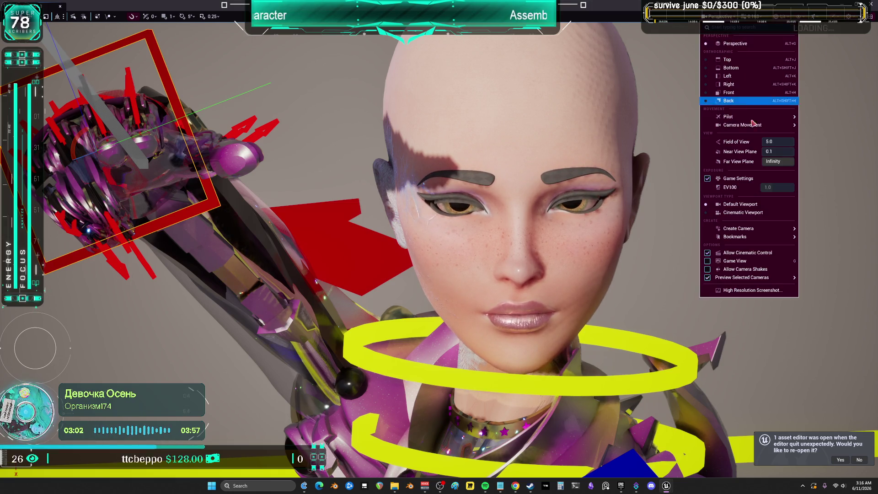
{"action": "left_click_drag", "start_coordinate": [778, 141], "coordinate": [805, 141]}
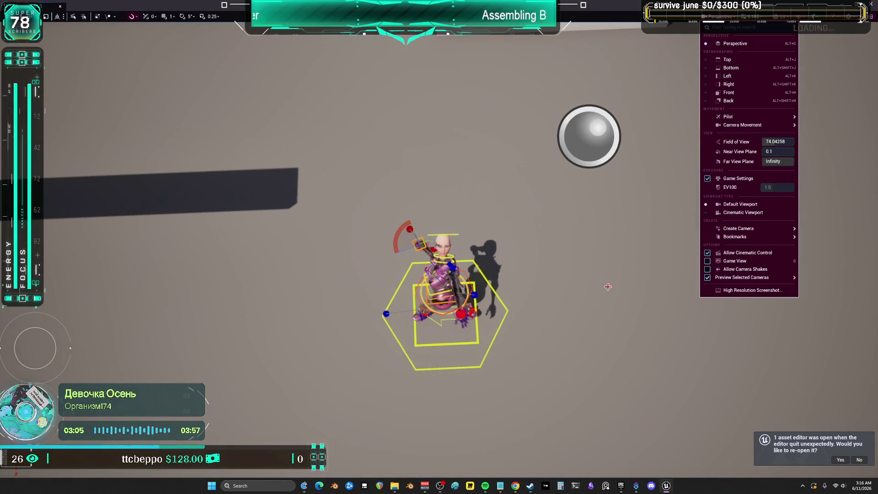
{"action": "left_click", "coordinate": [608, 287]}
{"action": "scroll", "coordinate": [608, 286], "scroll_direction": "up", "scroll_amount": 10}
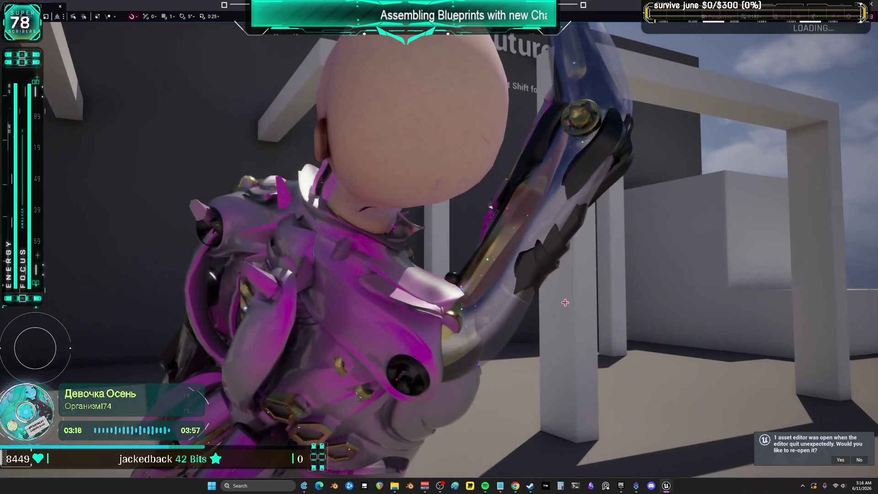
- Swing the arm control up about 34 degrees and lift the hand so she points skyward
{"action": "left_click", "coordinate": [425, 284]}
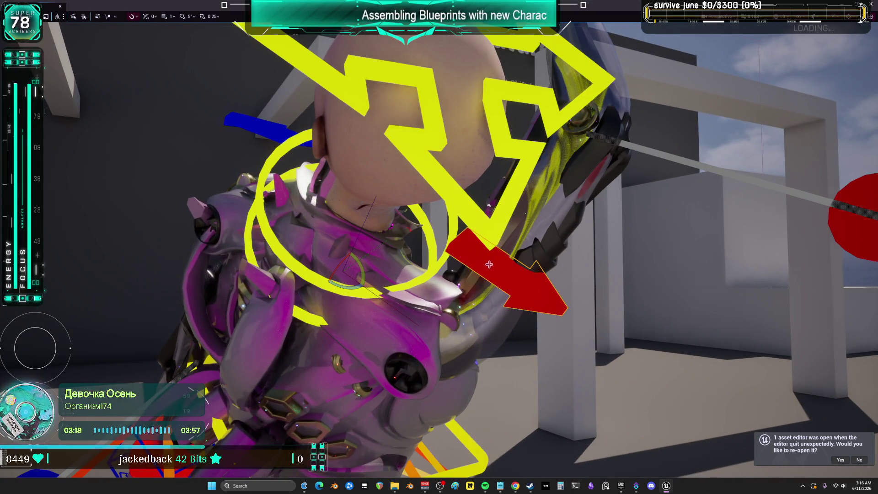
{"action": "left_click_drag", "start_coordinate": [364, 270], "coordinate": [342, 280]}
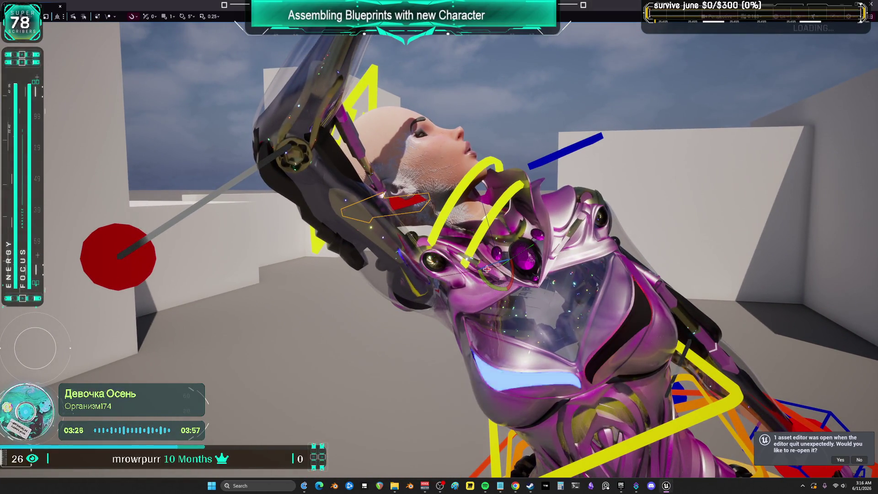
{"action": "left_click_drag", "start_coordinate": [491, 265], "coordinate": [500, 289]}
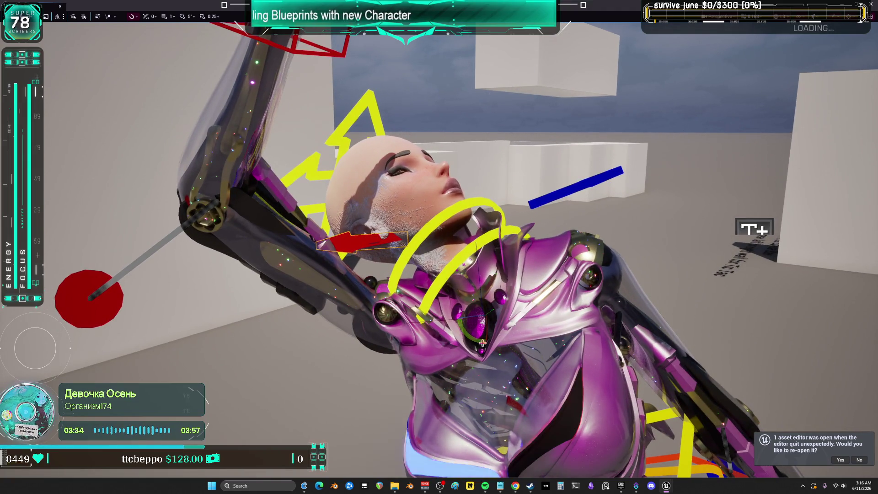
{"action": "left_click_drag", "start_coordinate": [510, 316], "coordinate": [510, 318]}
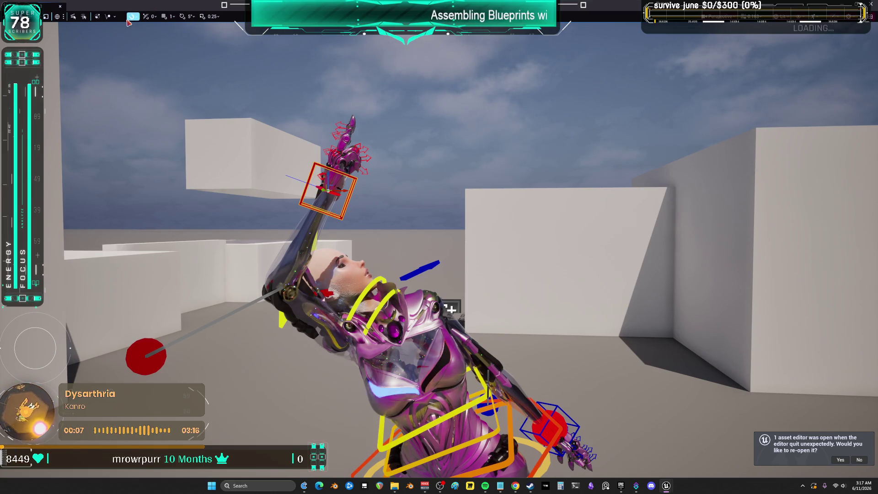
{"action": "left_click_drag", "start_coordinate": [324, 202], "coordinate": [332, 180]}
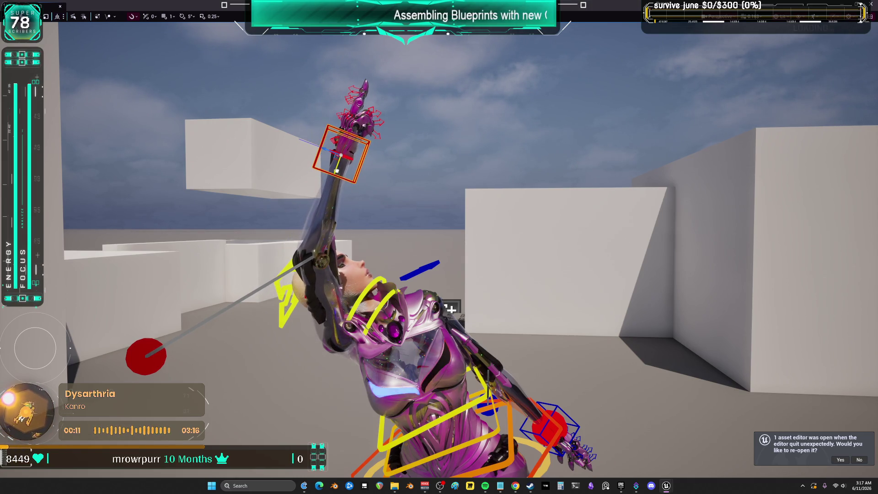
{"action": "mouse_move", "coordinate": [440, 193]}
{"action": "left_mouse_down"}
{"action": "mouse_move", "coordinate": [481, 178]}
{"action": "mouse_move", "coordinate": [580, 185]}
{"action": "mouse_move", "coordinate": [494, 181]}
{"action": "left_mouse_up"}
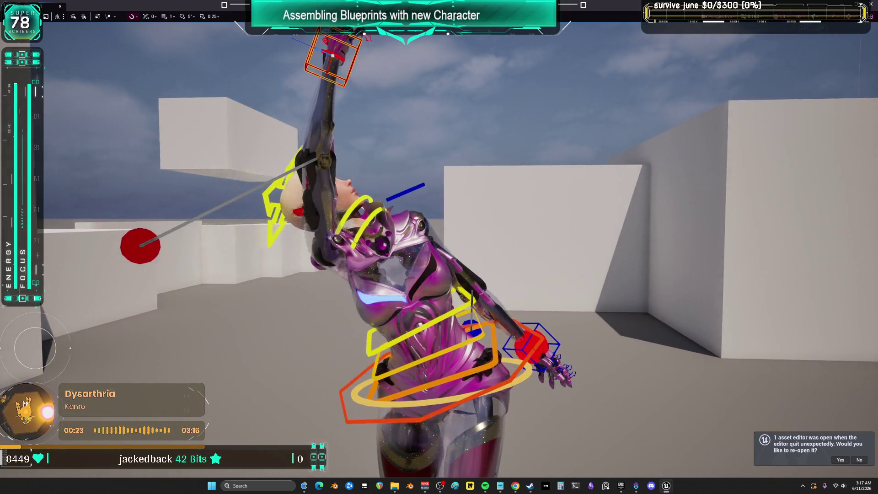
- Restore the viewport to its window and save all unsaved changes
{"action": "key", "text": "F11"}
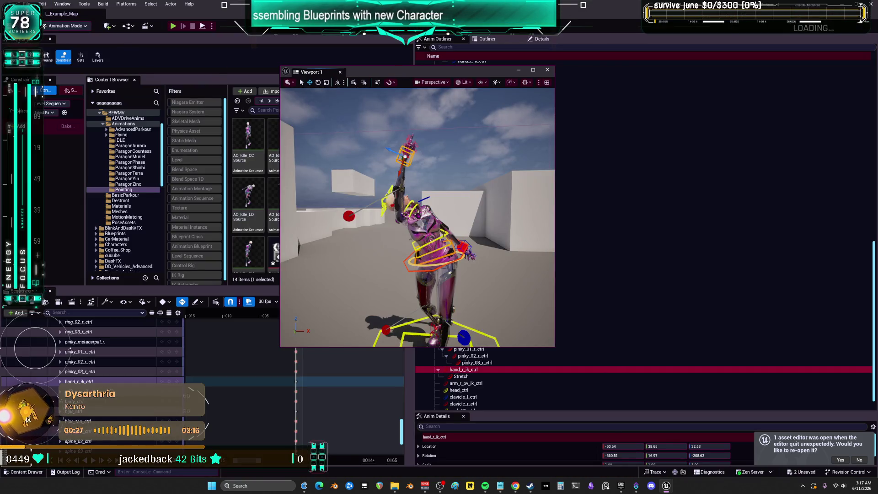
{"action": "left_click", "coordinate": [28, 3]}
{"action": "left_click", "coordinate": [74, 102]}
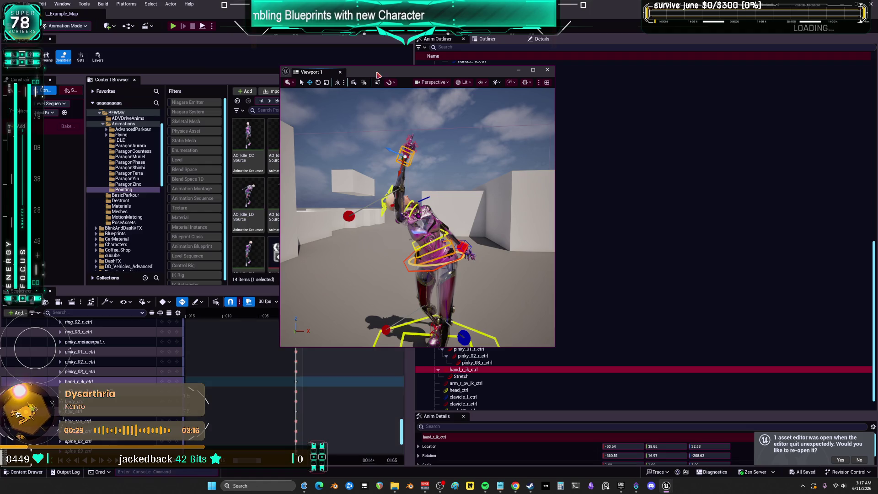
- Add a Level Sequence in the Pointing folder, name it Seq_PointingLD, and save it
{"action": "left_click_drag", "start_coordinate": [378, 75], "coordinate": [601, 89]}
{"action": "scroll", "coordinate": [363, 237], "scroll_direction": "down", "scroll_amount": 2}
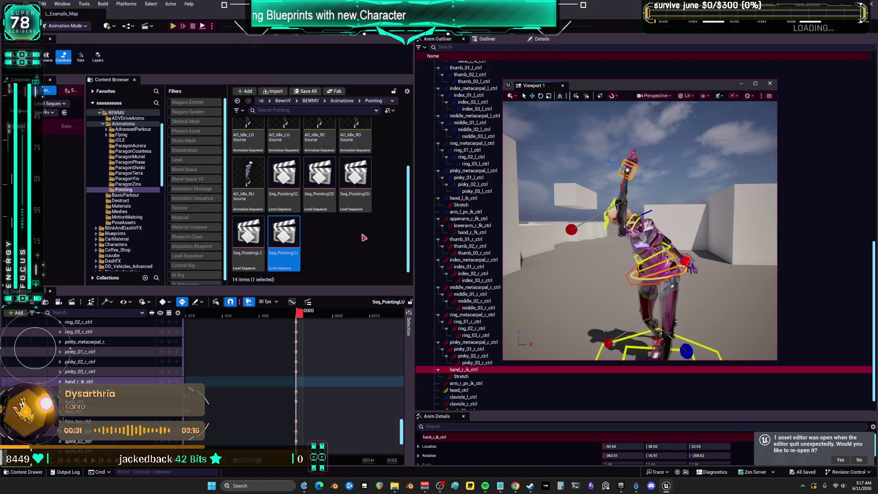
{"action": "right_click", "coordinate": [331, 238]}
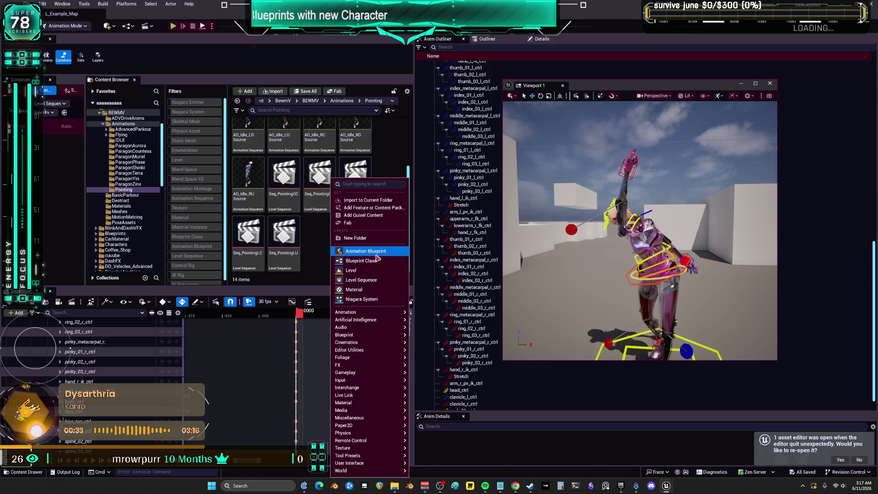
{"action": "double_click", "coordinate": [289, 255]}
{"action": "left_click", "coordinate": [289, 255]}
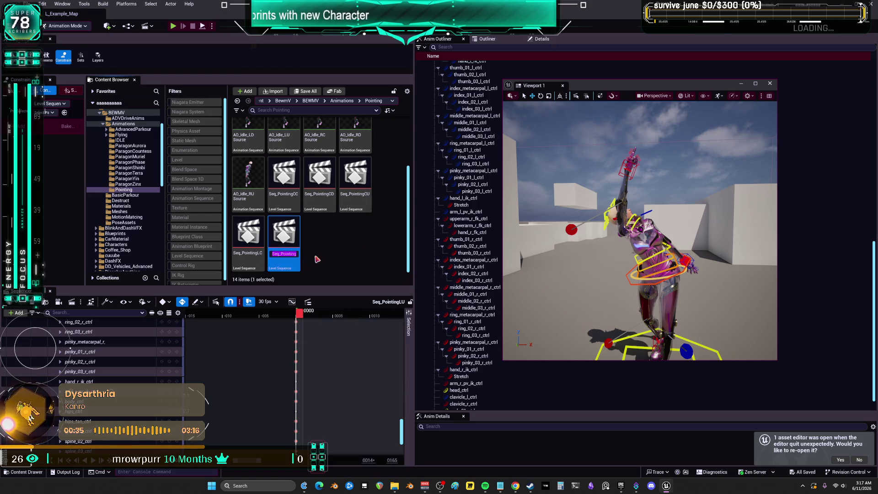
{"action": "right_click", "coordinate": [327, 236]}
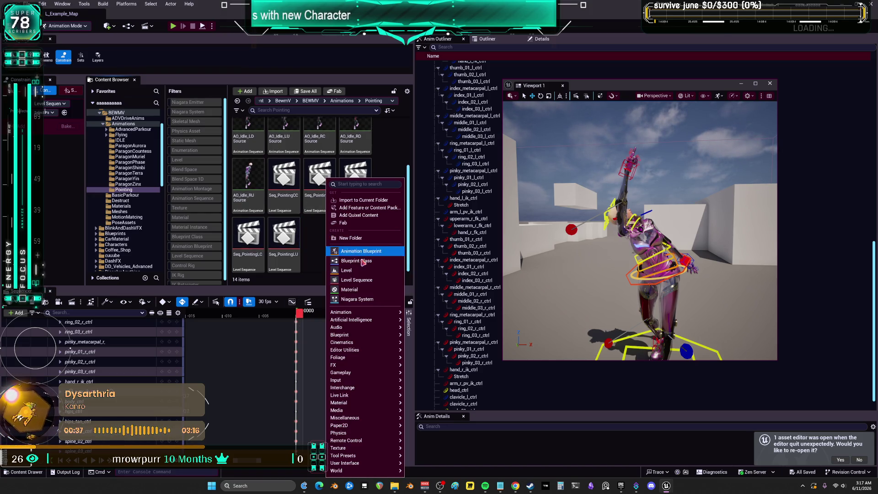
{"action": "left_click", "coordinate": [368, 280]}
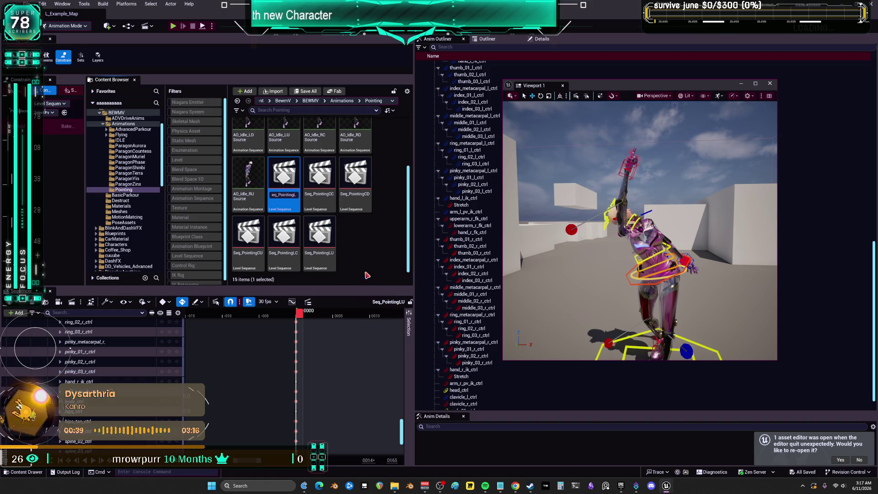
{"action": "type", "text": "d"}
{"action": "key", "text": "Return"}
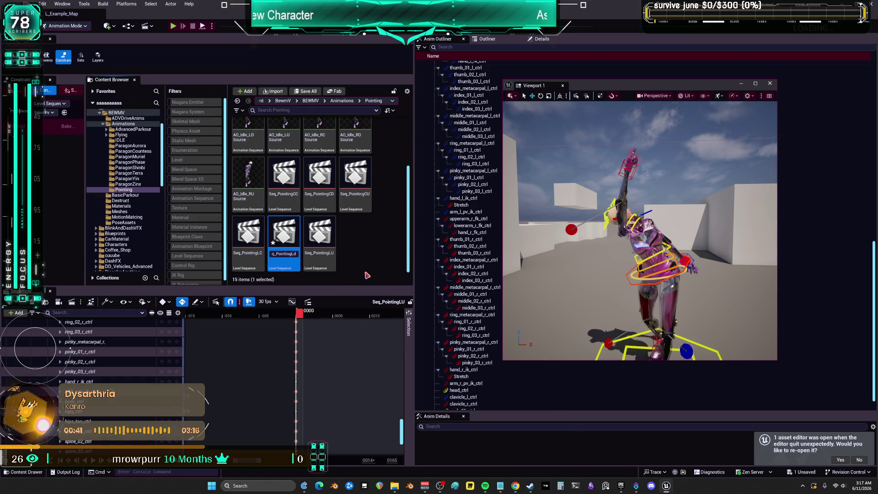
{"action": "key", "text": "ctrl+s"}
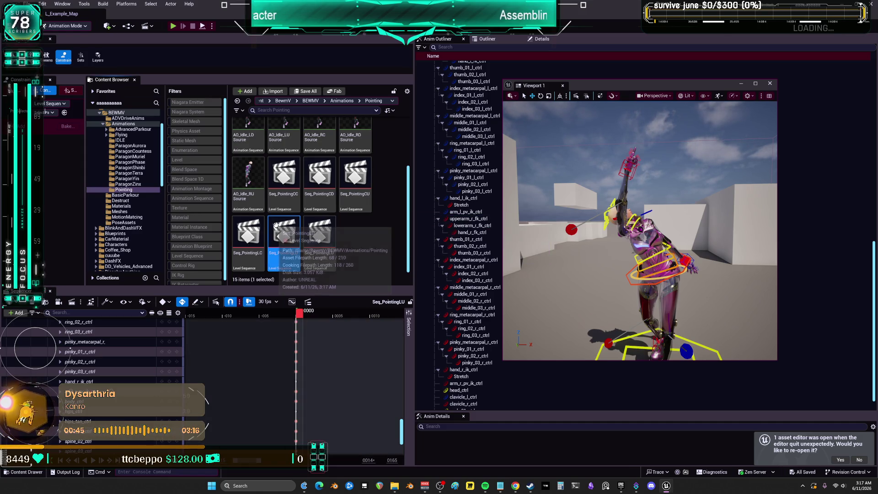
{"action": "scroll", "coordinate": [329, 214], "scroll_direction": "up", "scroll_amount": 3}
{"action": "left_click", "coordinate": [329, 214]}
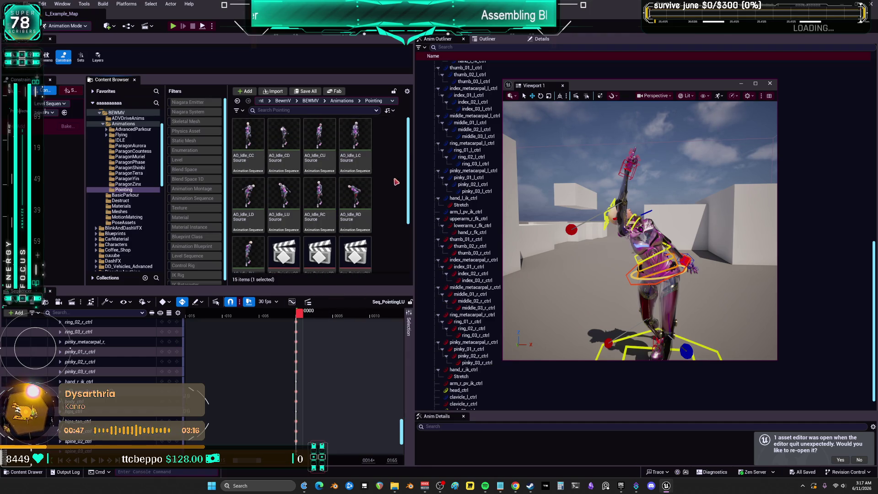
- Open Seq_PointingLD in Sequencer
{"action": "left_click", "coordinate": [360, 238]}
{"action": "left_click", "coordinate": [257, 200]}
{"action": "left_click", "coordinate": [274, 201]}
{"action": "scroll", "coordinate": [282, 205], "scroll_direction": "down", "scroll_amount": 2}
{"action": "left_click", "coordinate": [287, 230]}
{"action": "double_click", "coordinate": [288, 231]}
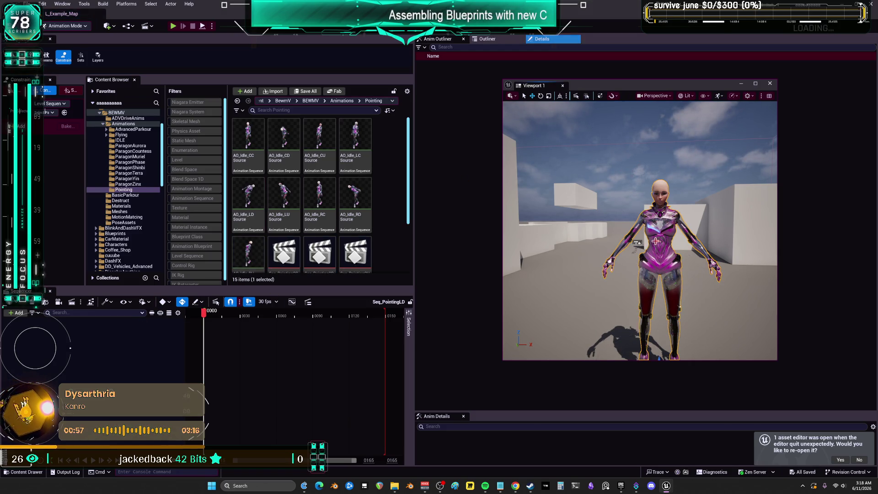
- Add SKM_BewmV from the Outliner to the sequence with the pointing animation
{"action": "left_click", "coordinate": [503, 39]}
{"action": "mouse_move", "coordinate": [464, 270]}
{"action": "left_mouse_down"}
{"action": "mouse_move", "coordinate": [274, 321]}
{"action": "mouse_move", "coordinate": [80, 343]}
{"action": "left_mouse_up"}
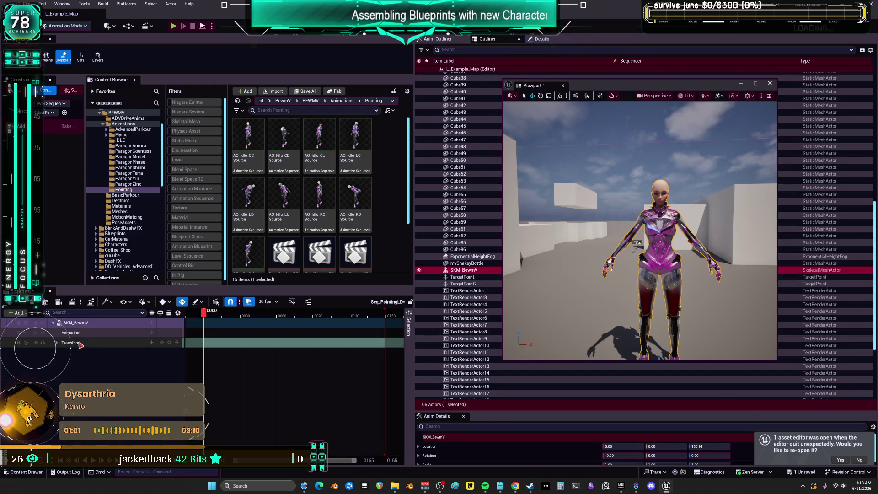
{"action": "left_click", "coordinate": [151, 332]}
{"action": "left_click", "coordinate": [192, 361]}
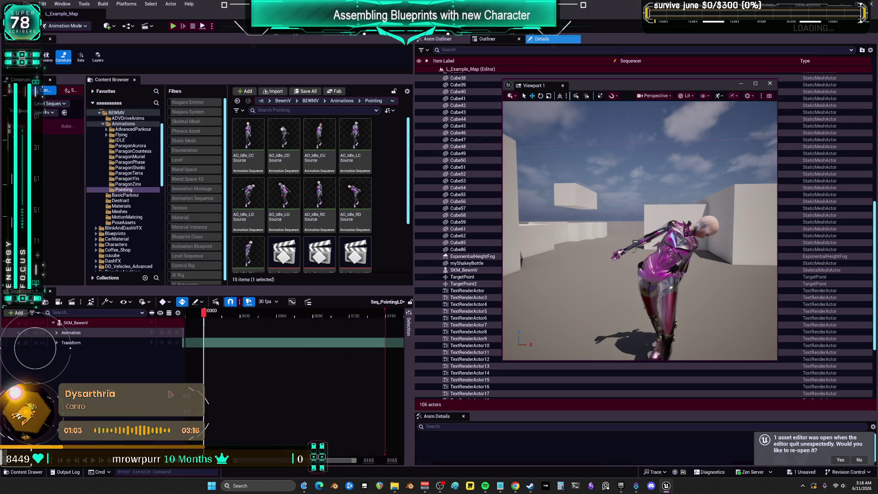
- Bake the character track to the CR_Mannequin_BodyBewmPOINTER control rig with default options
{"action": "right_click", "coordinate": [84, 325]}
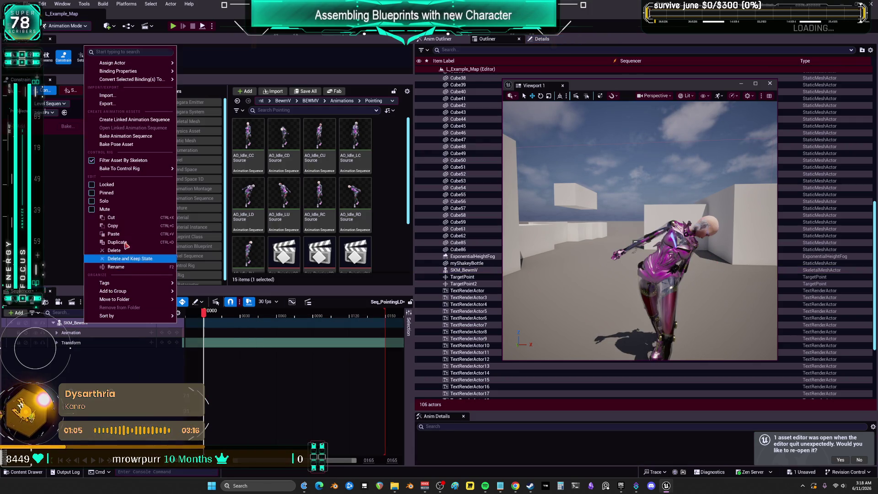
{"action": "mouse_move", "coordinate": [175, 168]}
{"action": "left_click", "coordinate": [233, 197]}
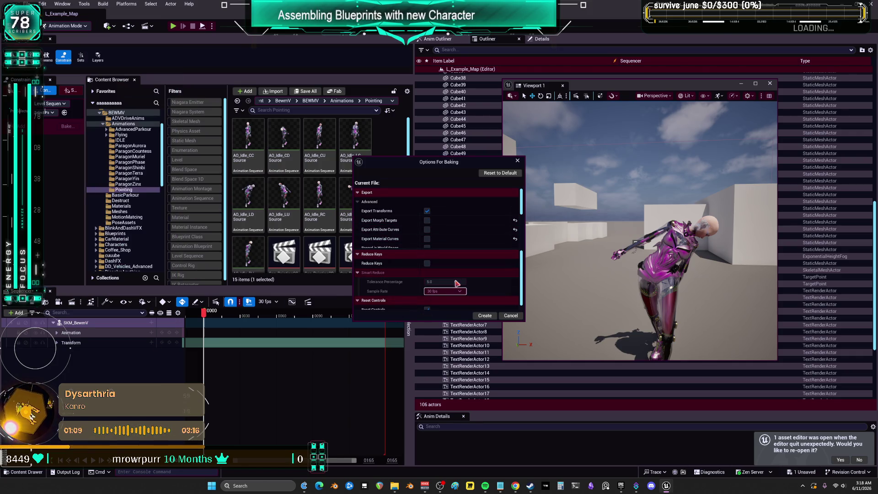
{"action": "left_click", "coordinate": [478, 316]}
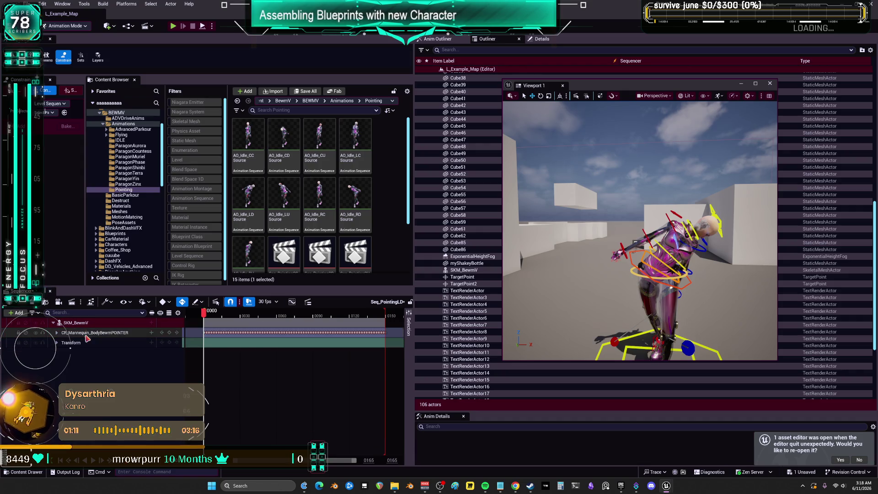
- Delete the baked control rig keys after frame 0
{"action": "left_click", "coordinate": [57, 333]}
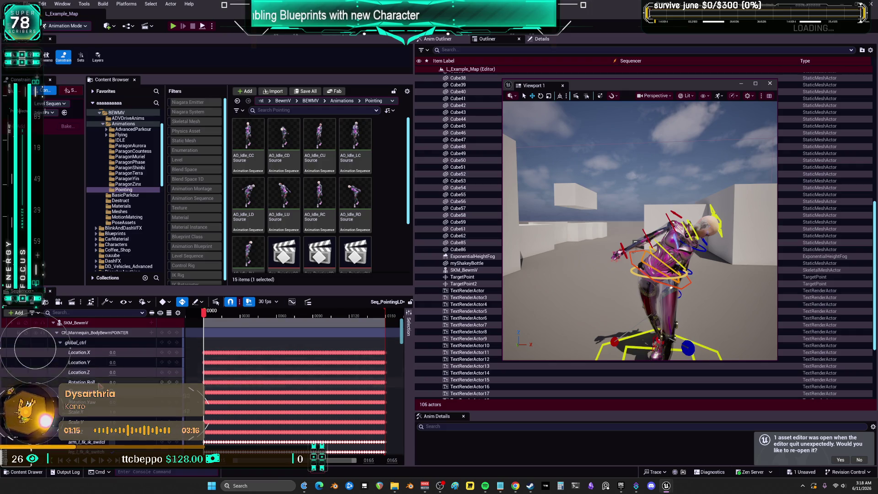
{"action": "scroll", "coordinate": [99, 386], "scroll_direction": "down", "scroll_amount": 3}
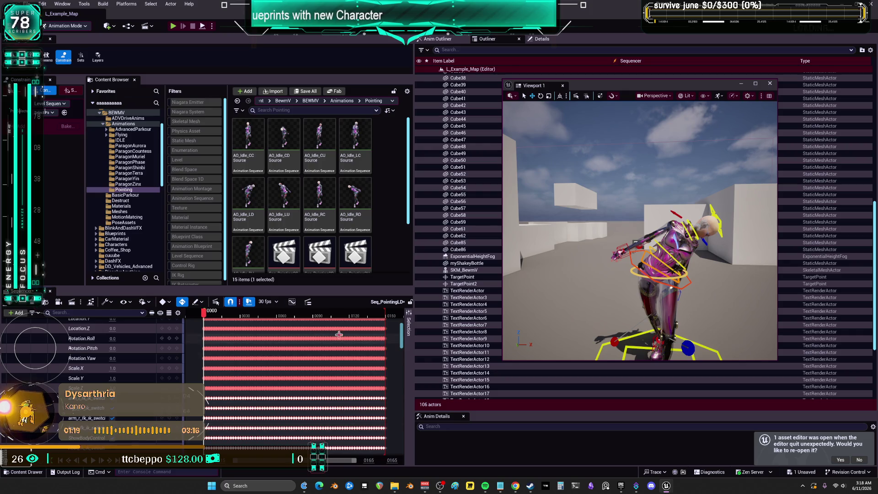
{"action": "scroll", "coordinate": [92, 347], "scroll_direction": "up", "scroll_amount": 3}
{"action": "left_click", "coordinate": [56, 333]}
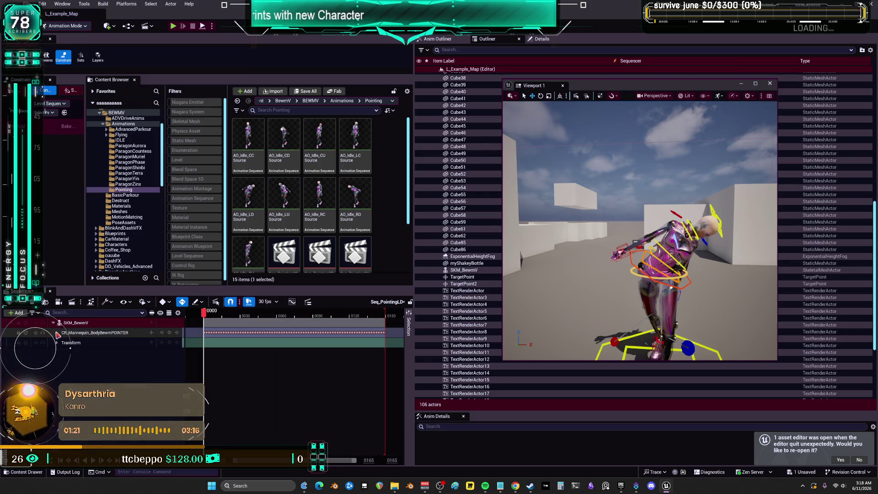
{"action": "left_click_drag", "start_coordinate": [397, 341], "coordinate": [293, 327]}
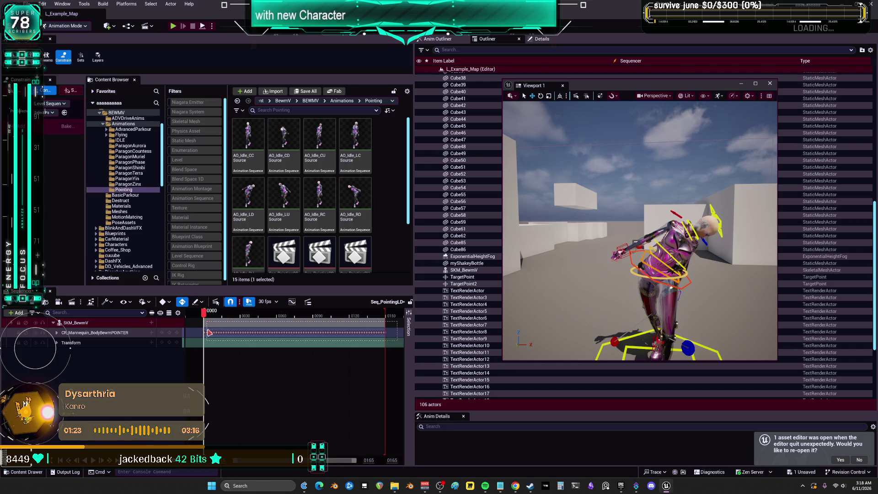
{"action": "key", "text": "Delete"}
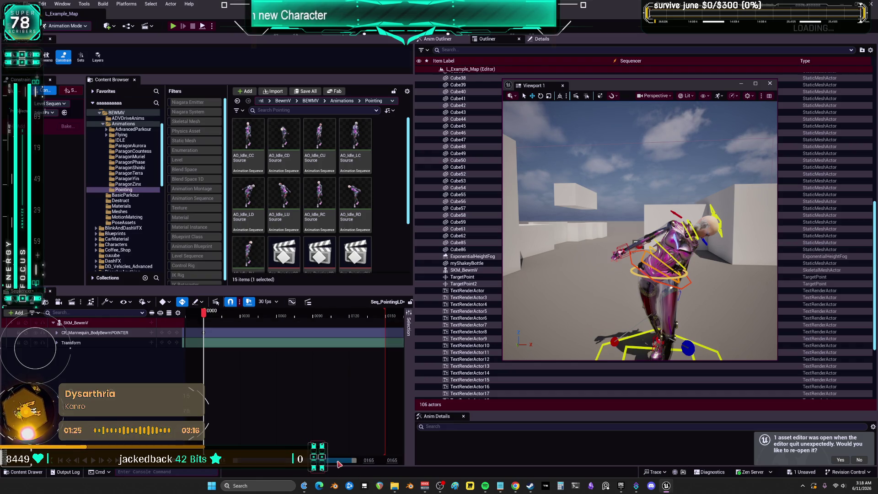
- Put the playhead back at frame 0 and open Seq_PointingCC
{"action": "left_click_drag", "start_coordinate": [354, 463], "coordinate": [249, 463]}
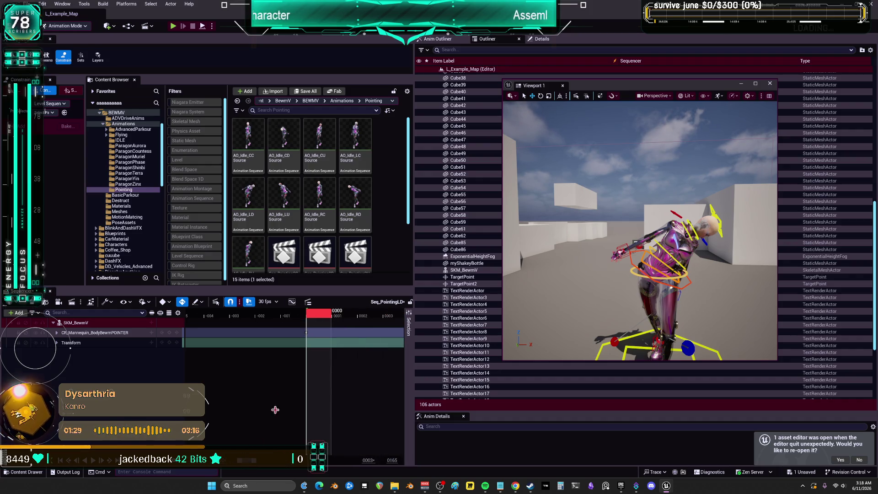
{"action": "left_click", "coordinate": [360, 317]}
{"action": "left_click", "coordinate": [319, 317]}
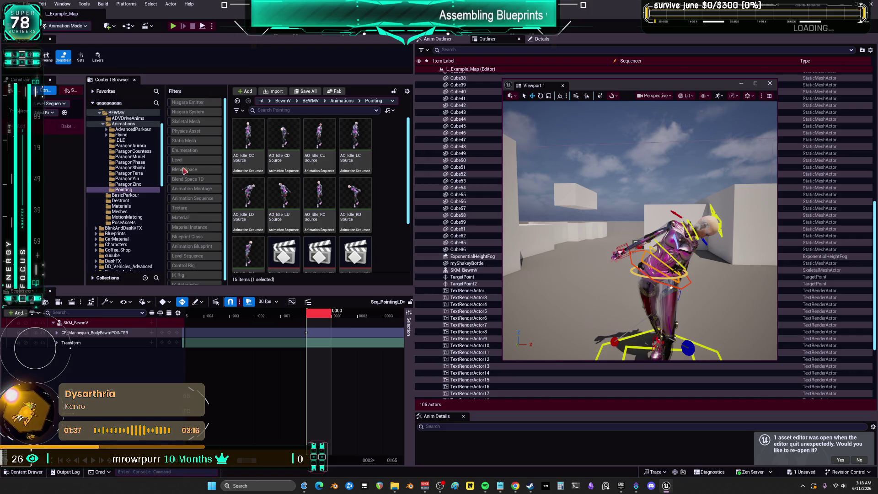
{"action": "scroll", "coordinate": [686, 109], "scroll_direction": "up", "scroll_amount": 5}
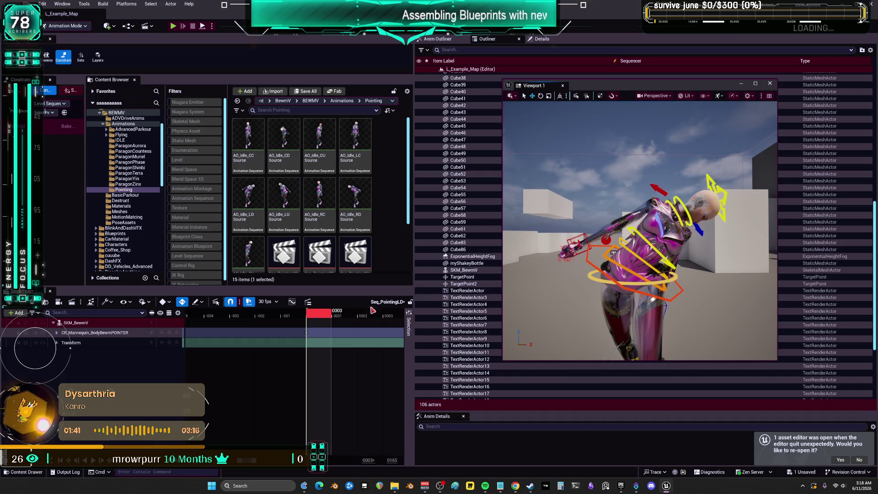
{"action": "scroll", "coordinate": [385, 241], "scroll_direction": "down", "scroll_amount": 2}
{"action": "double_click", "coordinate": [284, 179]}
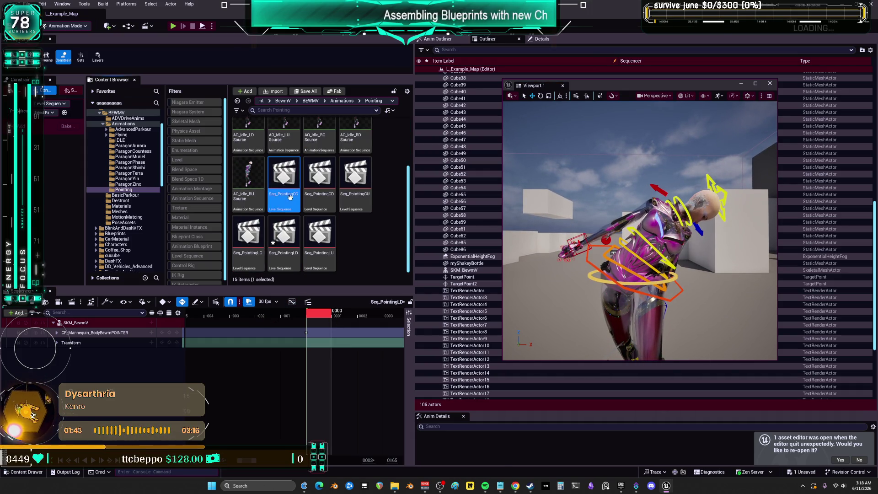
- Select the right-hand finger controls thumb_01_r_ctrl through pinky_03_r_ctrl
{"action": "scroll", "coordinate": [283, 179], "scroll_direction": "up", "scroll_amount": 2}
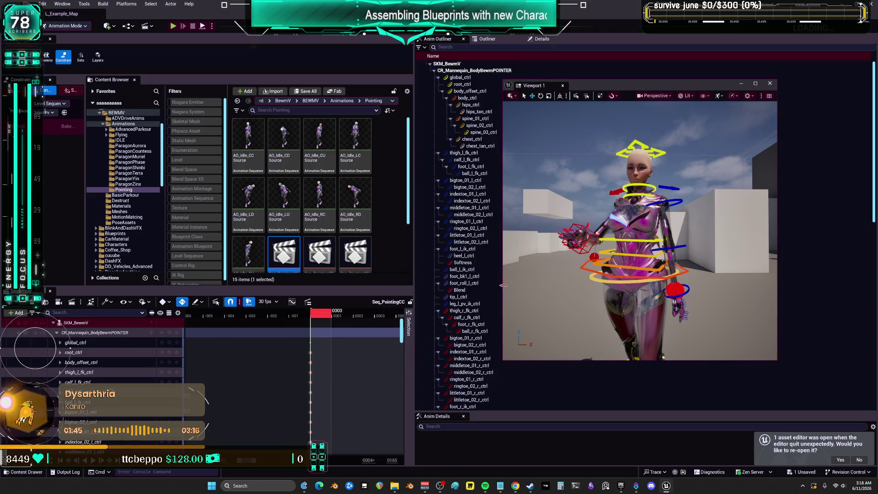
{"action": "scroll", "coordinate": [140, 348], "scroll_direction": "down", "scroll_amount": 5}
{"action": "scroll", "coordinate": [140, 349], "scroll_direction": "down", "scroll_amount": 6}
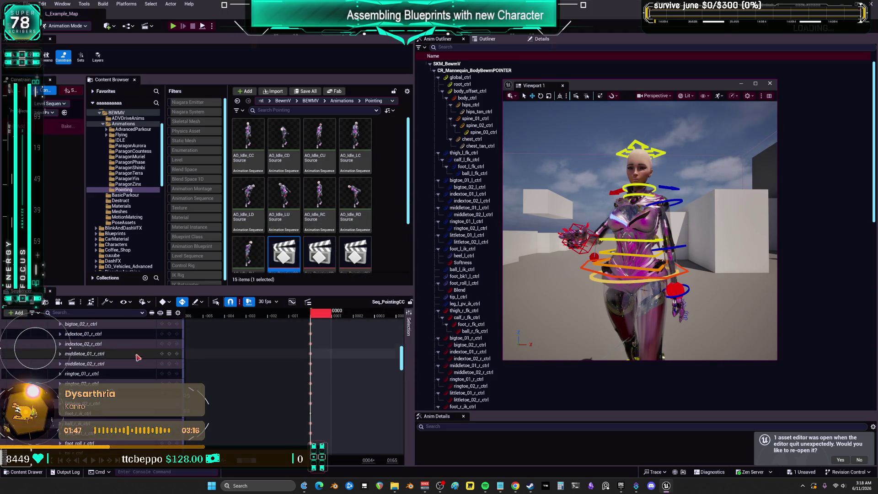
{"action": "scroll", "coordinate": [132, 364], "scroll_direction": "down", "scroll_amount": 10}
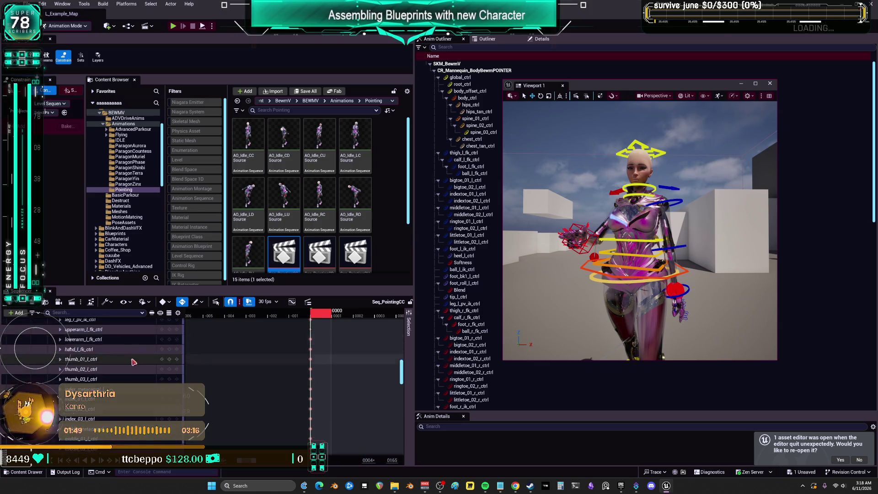
{"action": "scroll", "coordinate": [130, 361], "scroll_direction": "down", "scroll_amount": 2}
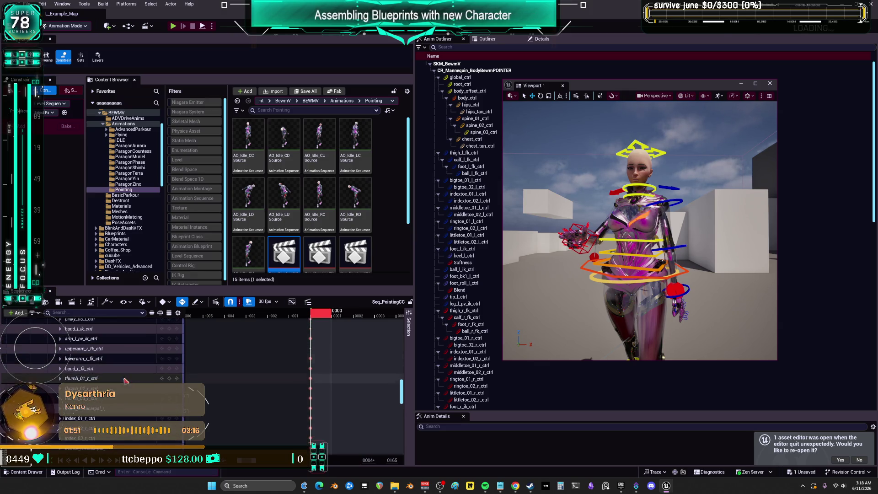
{"action": "left_click", "coordinate": [96, 378]}
{"action": "scroll", "coordinate": [109, 387], "scroll_direction": "down", "scroll_amount": 6}
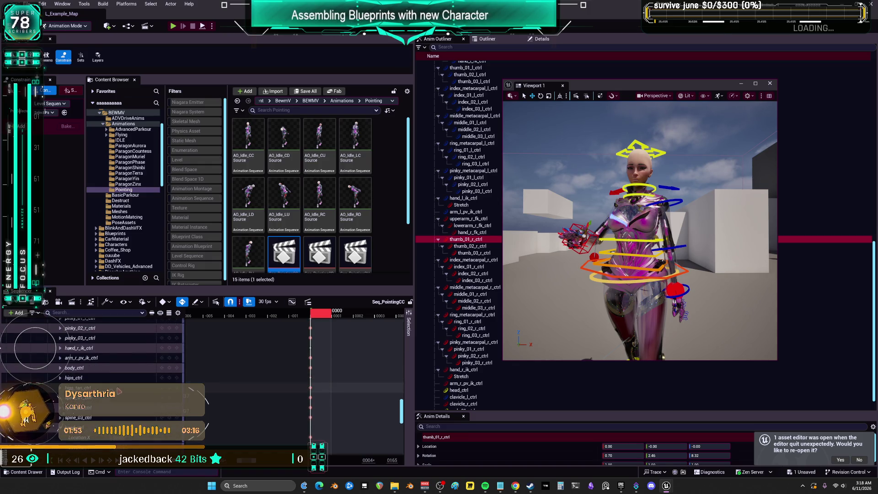
{"action": "scroll", "coordinate": [69, 349], "scroll_direction": "up", "scroll_amount": 1}
{"action": "left_click", "coordinate": [82, 371], "text": "shift"}
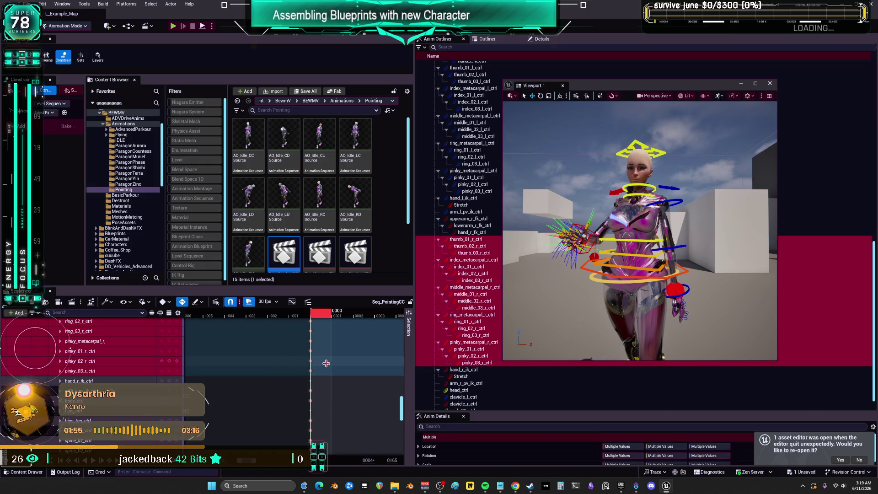
{"action": "scroll", "coordinate": [289, 348], "scroll_direction": "up", "scroll_amount": 7}
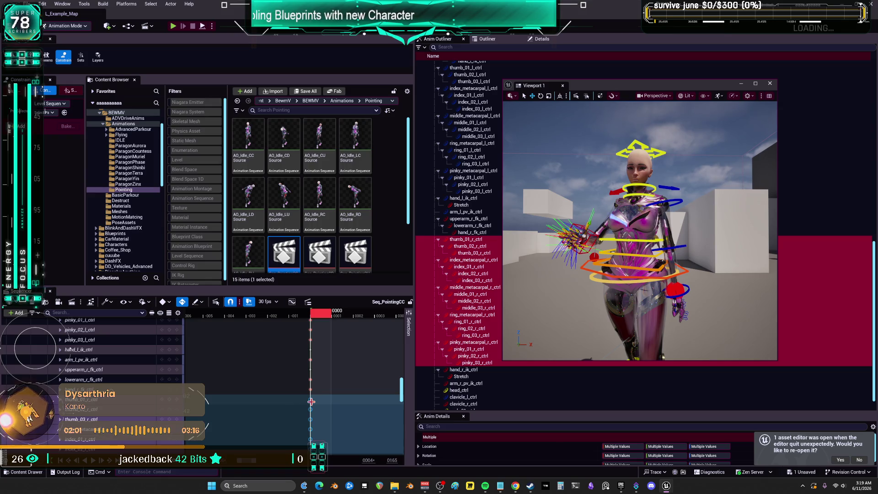
- Check the finger keys' timeline options, then open Seq_PointingLD
{"action": "right_click", "coordinate": [311, 402]}
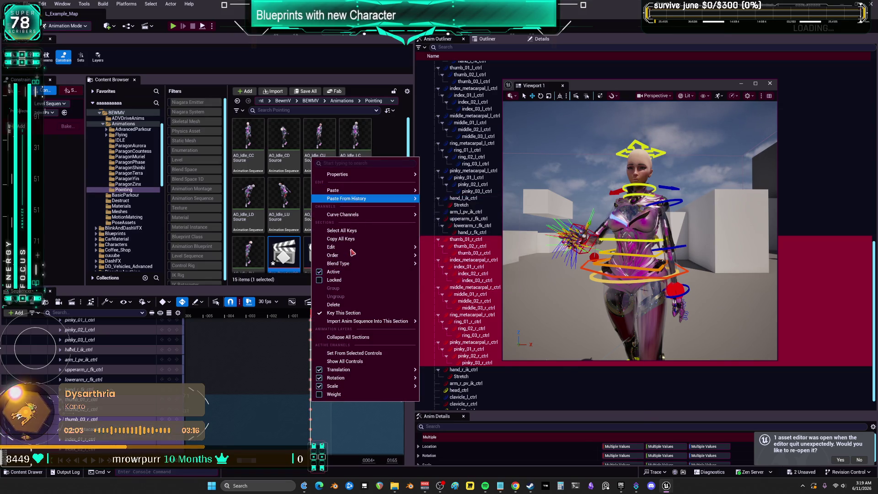
{"action": "mouse_move", "coordinate": [348, 214]}
{"action": "left_click", "coordinate": [213, 437]}
{"action": "scroll", "coordinate": [213, 436], "scroll_direction": "down", "scroll_amount": 1}
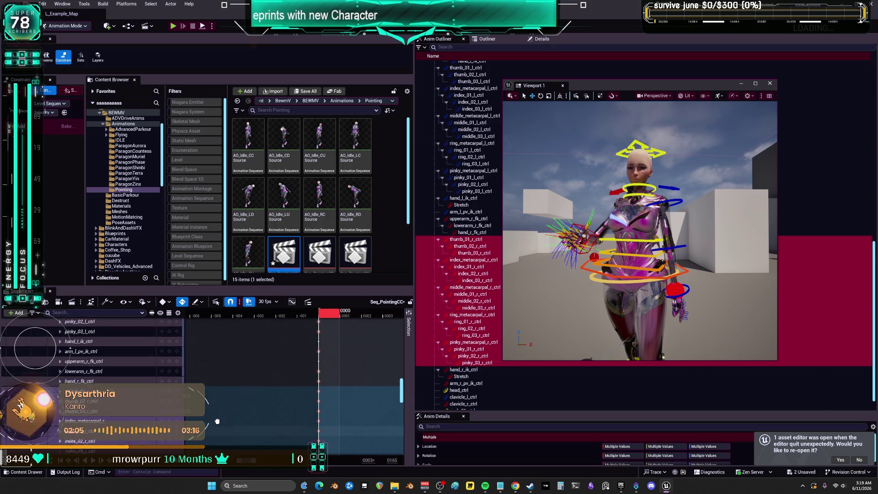
{"action": "scroll", "coordinate": [352, 260], "scroll_direction": "down", "scroll_amount": 2}
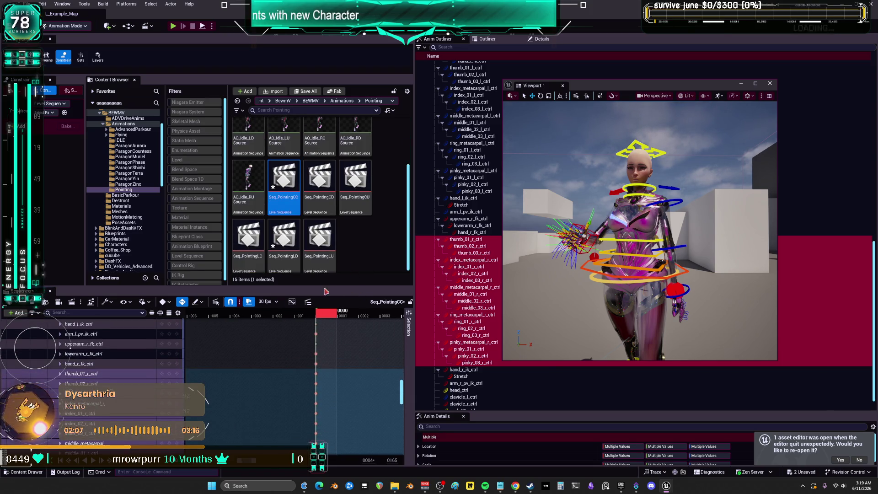
{"action": "double_click", "coordinate": [283, 247]}
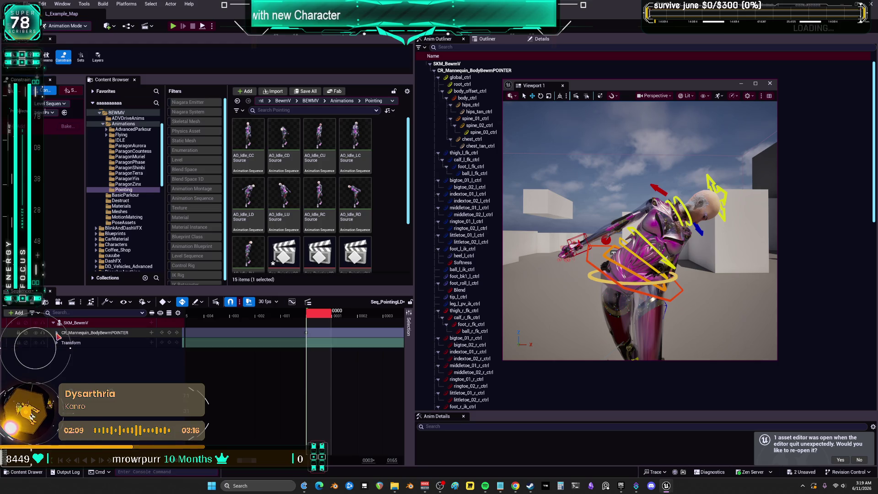
- Select thumb_01_r_ctrl through pinky_03_r_ctrl on the CR_Mannequin track and maximize Viewport 1
{"action": "left_click", "coordinate": [57, 333]}
{"action": "scroll", "coordinate": [214, 383], "scroll_direction": "down", "scroll_amount": 10}
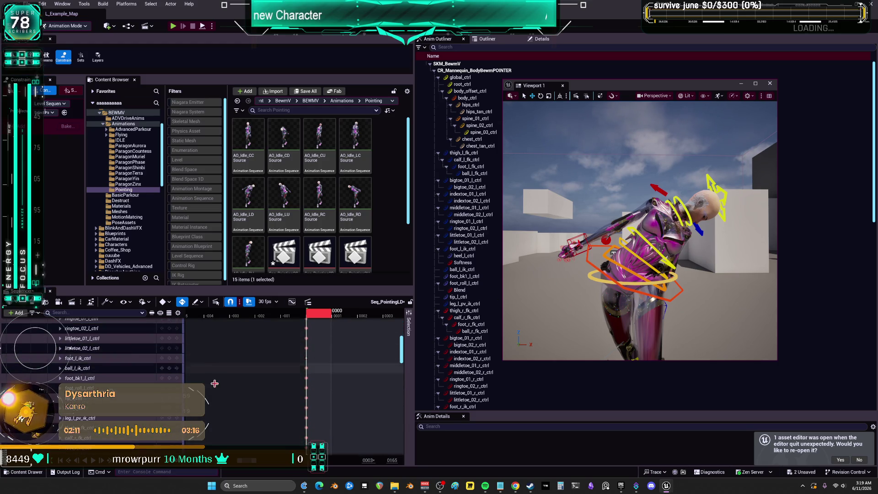
{"action": "scroll", "coordinate": [214, 383], "scroll_direction": "down", "scroll_amount": 1}
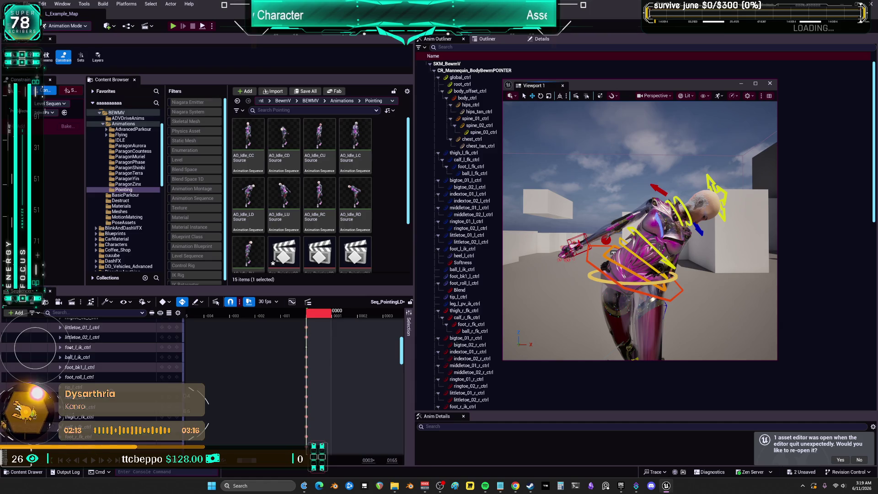
{"action": "left_click", "coordinate": [567, 251]}
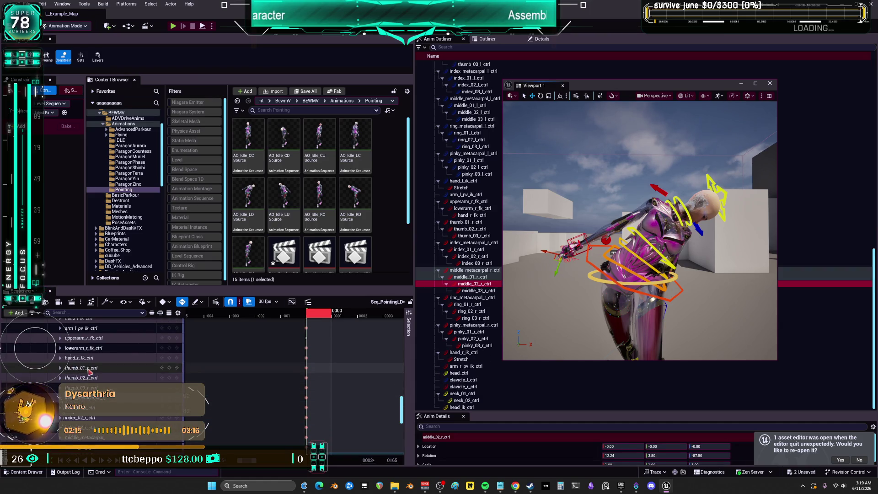
{"action": "left_click", "coordinate": [89, 370]}
{"action": "scroll", "coordinate": [94, 389], "scroll_direction": "down", "scroll_amount": 5}
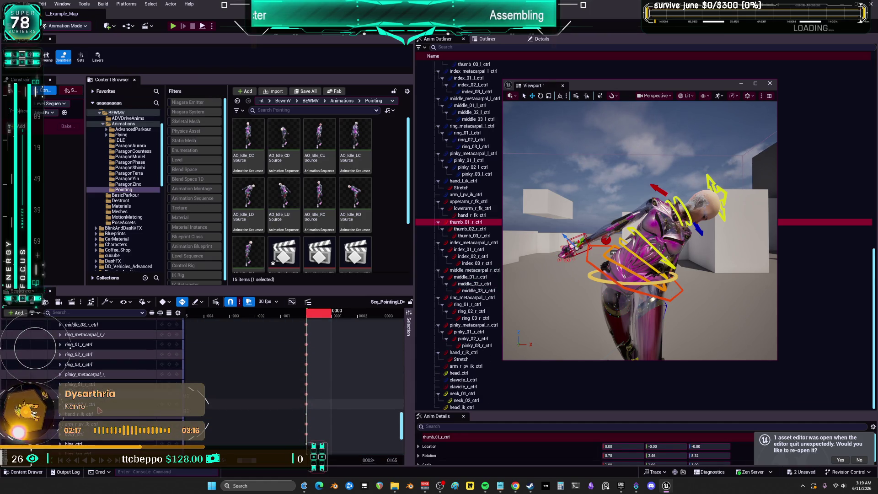
{"action": "left_click", "coordinate": [70, 346], "text": "shift"}
{"action": "scroll", "coordinate": [310, 401], "scroll_direction": "up", "scroll_amount": 5}
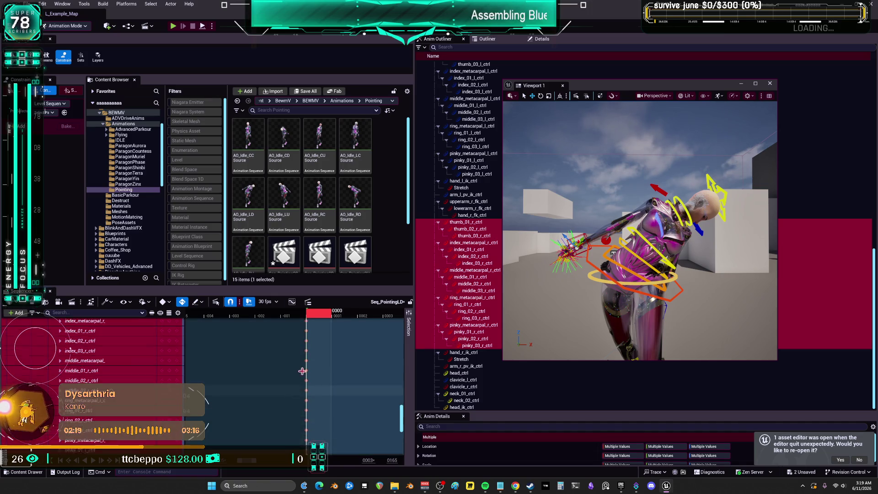
{"action": "left_click_drag", "start_coordinate": [594, 229], "coordinate": [755, 71]}
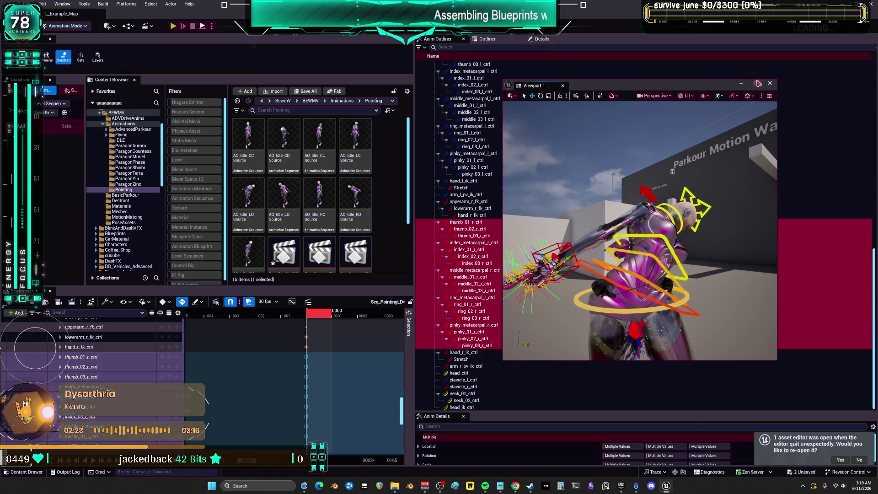
{"action": "left_click", "coordinate": [758, 84]}
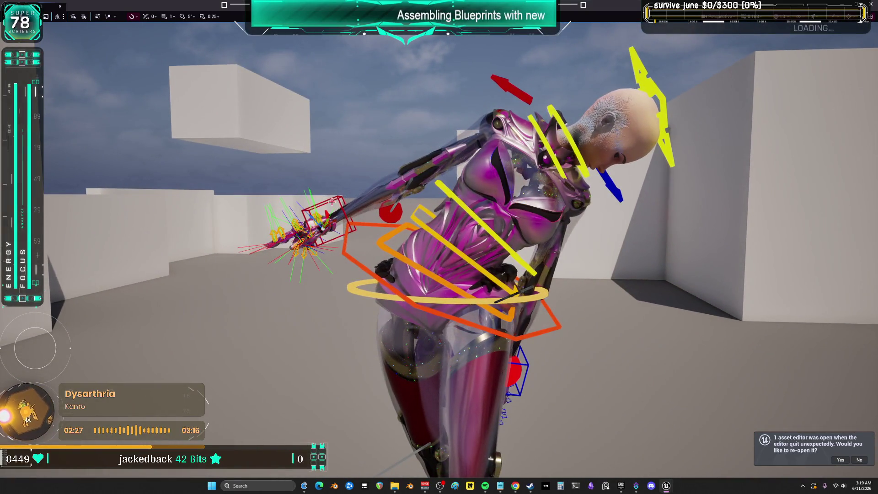
- Move the wrist control behind the character's back and rotate it about 34 degrees
{"action": "left_click", "coordinate": [334, 199]}
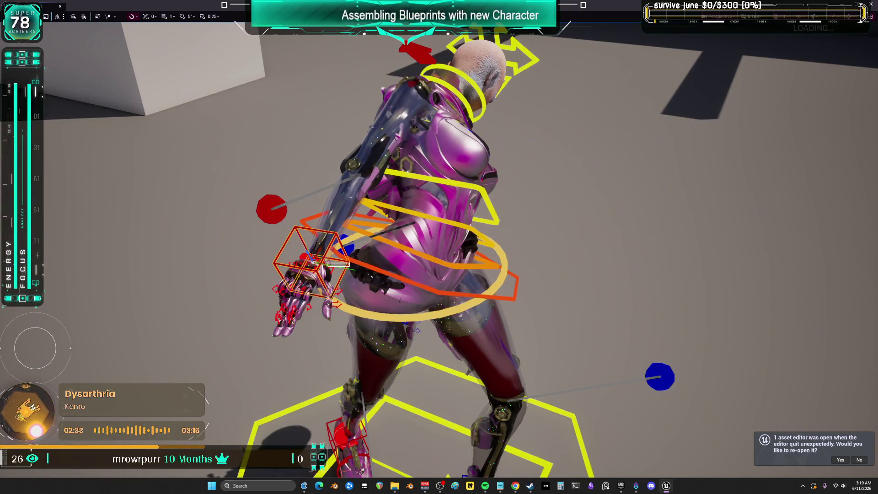
{"action": "left_click", "coordinate": [348, 223]}
{"action": "mouse_move", "coordinate": [327, 264]}
{"action": "left_mouse_down"}
{"action": "mouse_move", "coordinate": [451, 268]}
{"action": "mouse_move", "coordinate": [514, 69]}
{"action": "mouse_move", "coordinate": [430, 133]}
{"action": "mouse_move", "coordinate": [435, 192]}
{"action": "left_mouse_up"}
{"action": "mouse_move", "coordinate": [541, 313]}
{"action": "left_mouse_down"}
{"action": "mouse_move", "coordinate": [557, 298]}
{"action": "mouse_move", "coordinate": [533, 300]}
{"action": "mouse_move", "coordinate": [526, 316]}
{"action": "mouse_move", "coordinate": [532, 298]}
{"action": "mouse_move", "coordinate": [525, 317]}
{"action": "mouse_move", "coordinate": [528, 284]}
{"action": "left_mouse_up"}
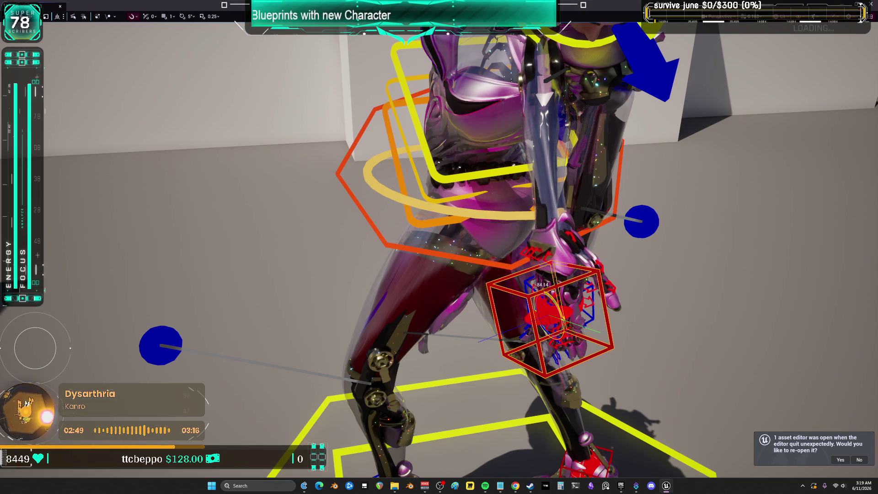
{"action": "scroll", "coordinate": [657, 295], "scroll_direction": "down", "scroll_amount": 5}
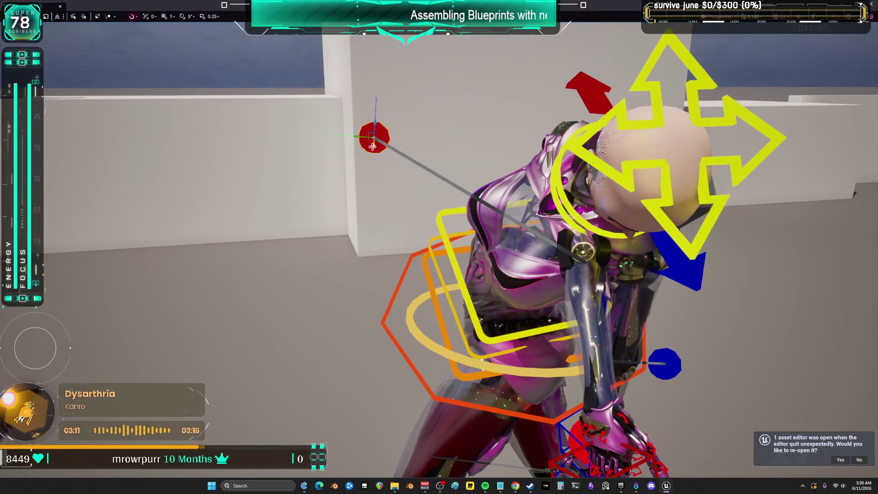
- Pull the red arm-aim sphere down and move the hand control up, then left and down
{"action": "mouse_move", "coordinate": [372, 146]}
{"action": "left_mouse_down"}
{"action": "mouse_move", "coordinate": [379, 239]}
{"action": "mouse_move", "coordinate": [379, 184]}
{"action": "left_mouse_up"}
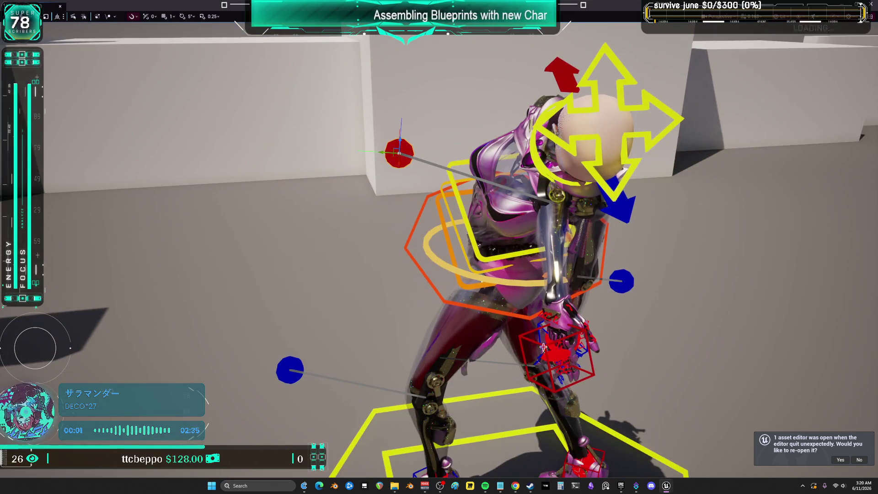
{"action": "left_click", "coordinate": [543, 347]}
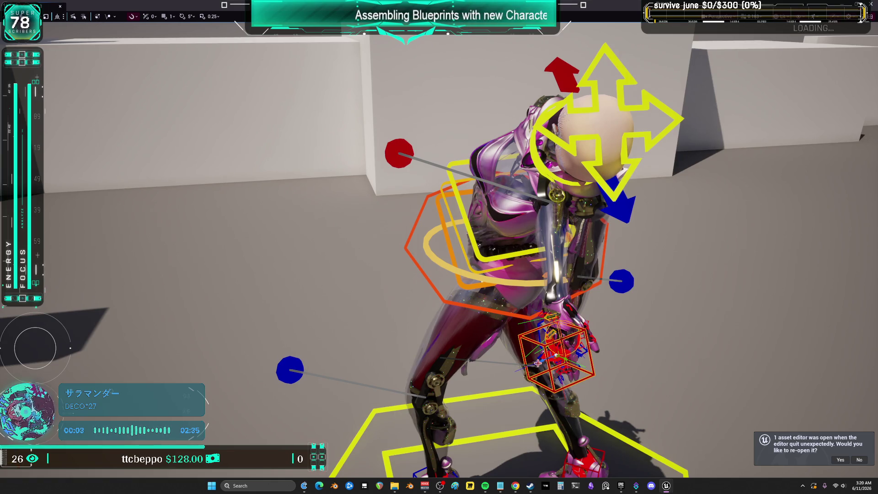
{"action": "left_click_drag", "start_coordinate": [552, 340], "coordinate": [532, 242]}
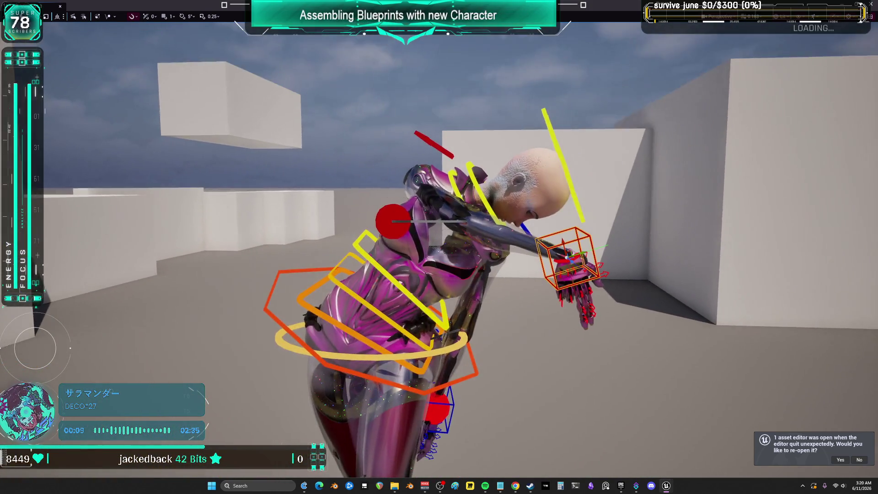
{"action": "left_click_drag", "start_coordinate": [569, 259], "coordinate": [534, 291]}
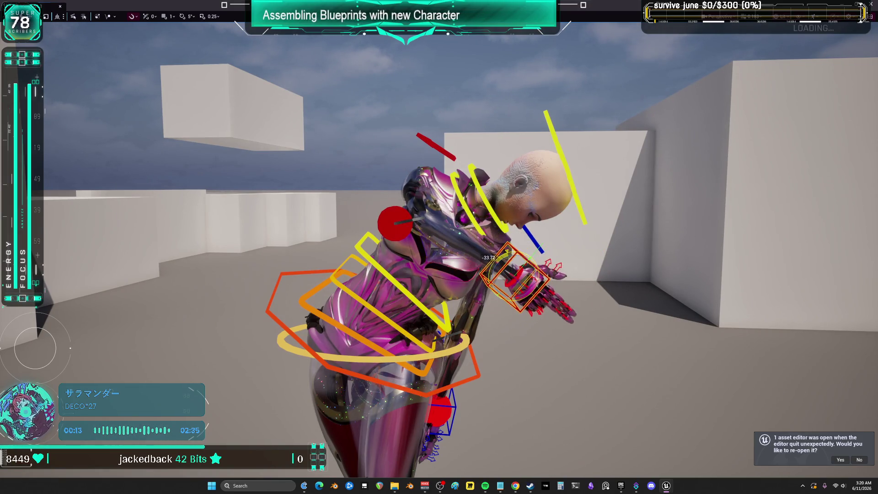
{"action": "mouse_move", "coordinate": [503, 273]}
{"action": "left_mouse_down"}
{"action": "mouse_move", "coordinate": [494, 283]}
{"action": "mouse_move", "coordinate": [508, 285]}
{"action": "mouse_move", "coordinate": [497, 293]}
{"action": "left_mouse_up"}
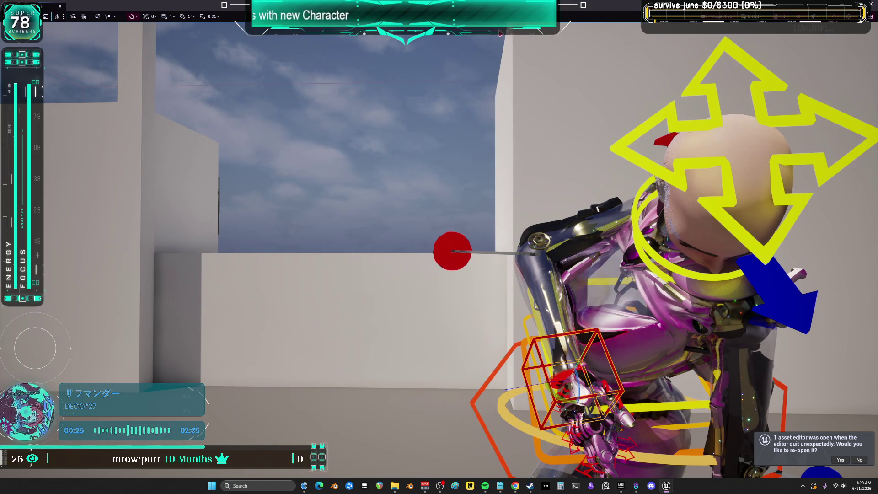
{"action": "left_click", "coordinate": [464, 246]}
{"action": "left_click_drag", "start_coordinate": [91, 199], "coordinate": [137, 195]}
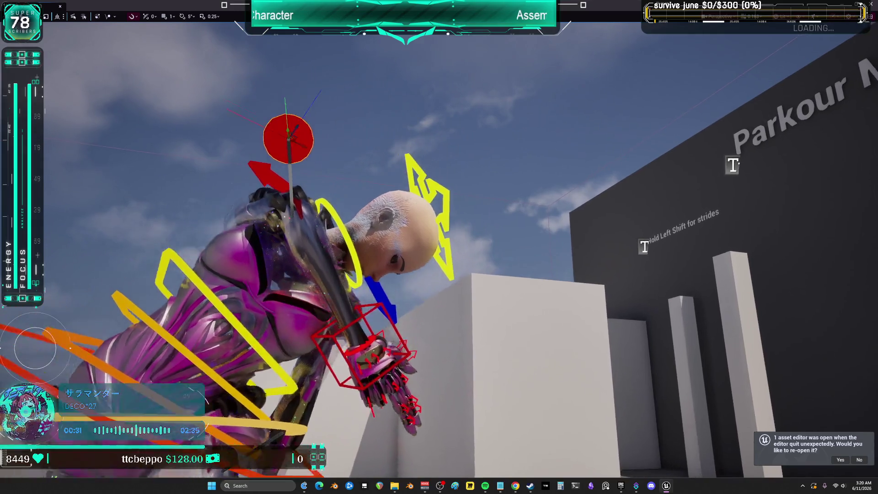